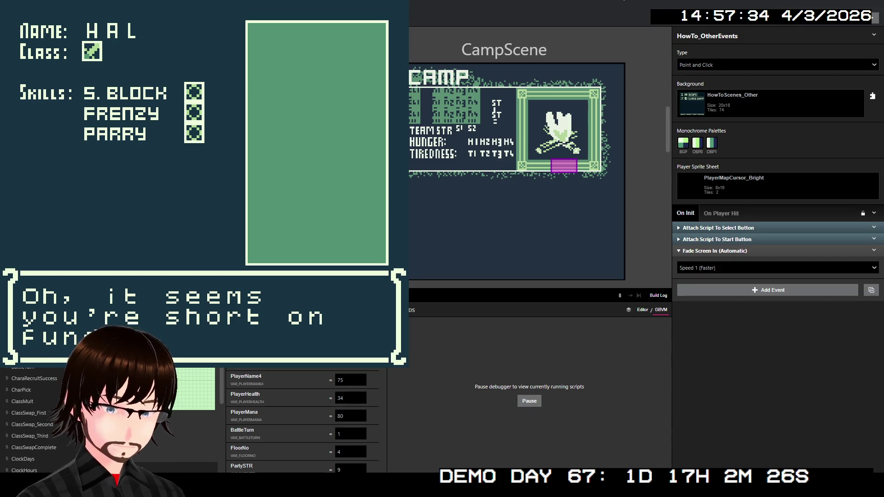
Dismiss the camp dialogue and walk the party around the floor 04 map toward the ladder.
{"action": "key", "text": "z"}
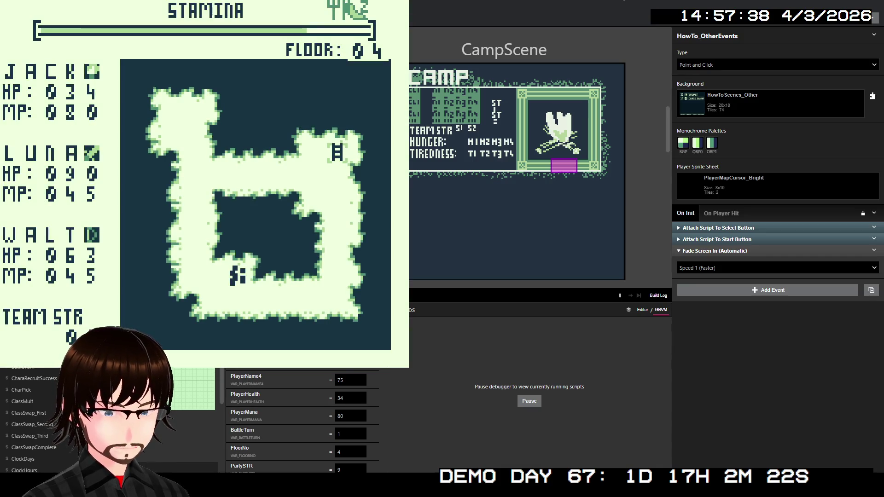
{"action": "key", "text": "Down"}
{"action": "key", "text": "Right"}
{"action": "key", "text": "Right"}
{"action": "key", "text": "Right"}
{"action": "key", "text": "Right"}
{"action": "key", "text": "Right"}
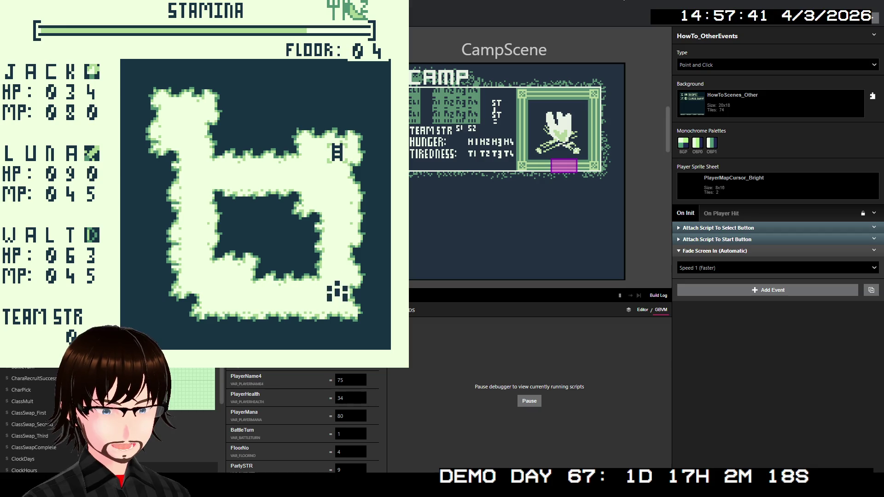
{"action": "key", "text": "Up"}
{"action": "key", "text": "Up"}
{"action": "key", "text": "Up"}
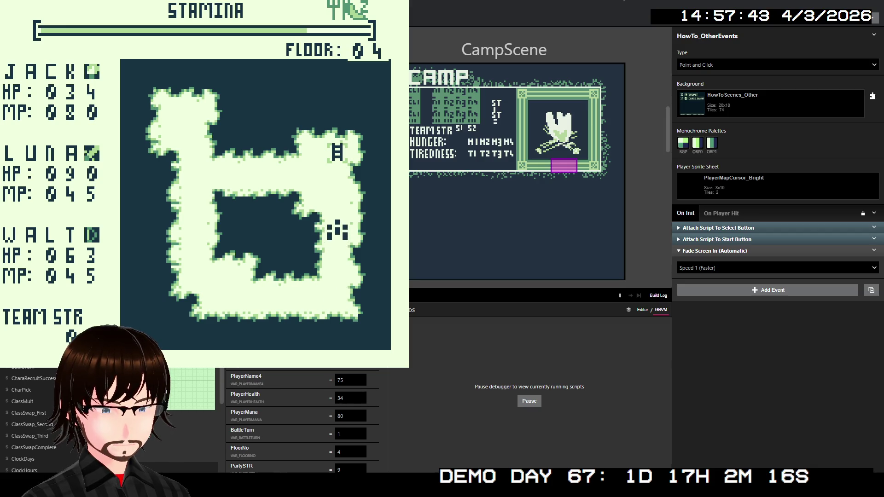
{"action": "key", "text": "Up"}
{"action": "key", "text": "Up"}
{"action": "key", "text": "Up"}
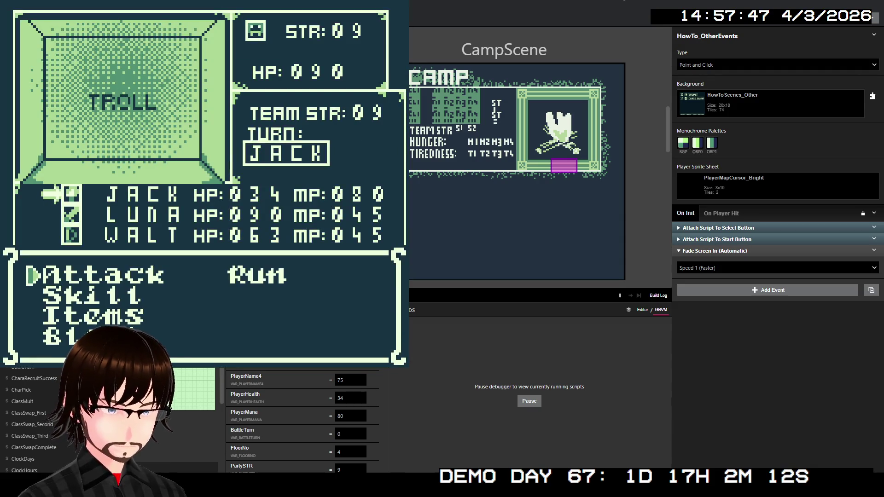
Use one of JACK's skills on the 090-HP Troll to end the battle.
{"action": "key", "text": "Down"}
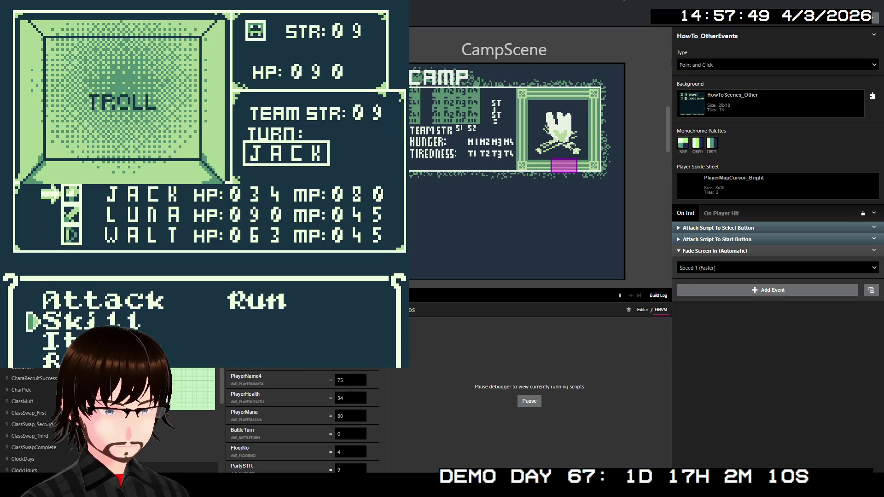
{"action": "key", "text": "z"}
{"action": "key", "text": "z"}
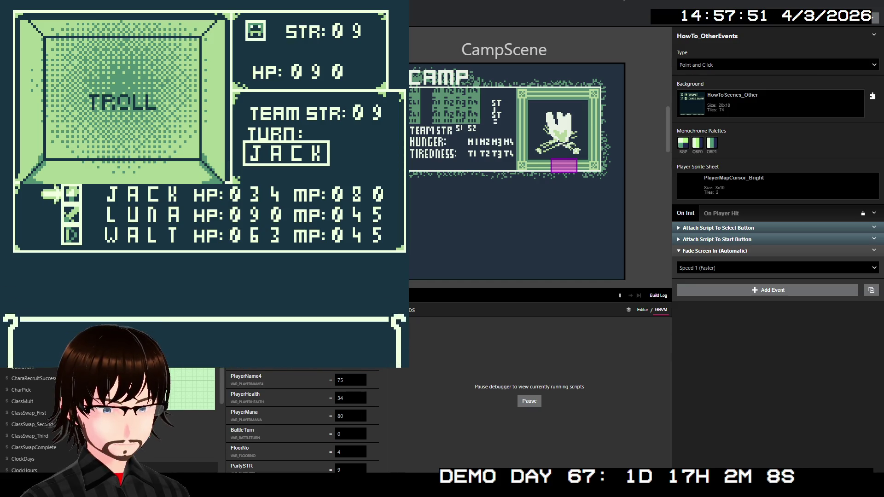
{"action": "key", "text": "z"}
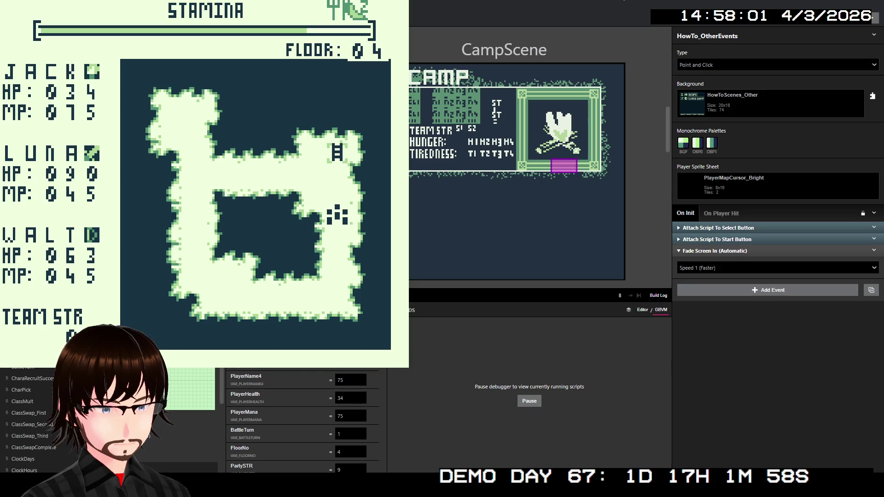
Use Heal Wounds at camp on JACK, raising his HP from 34 to 45.
{"action": "key", "text": "Return"}
{"action": "key", "text": "z"}
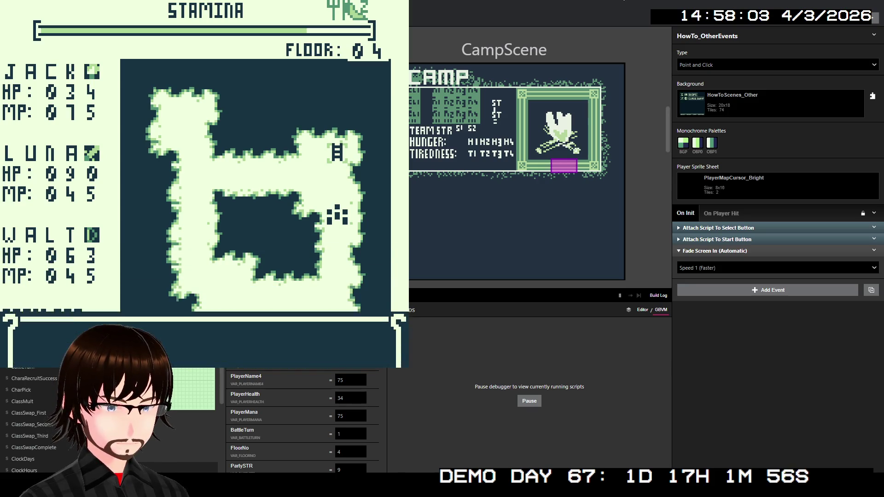
{"action": "key", "text": "z"}
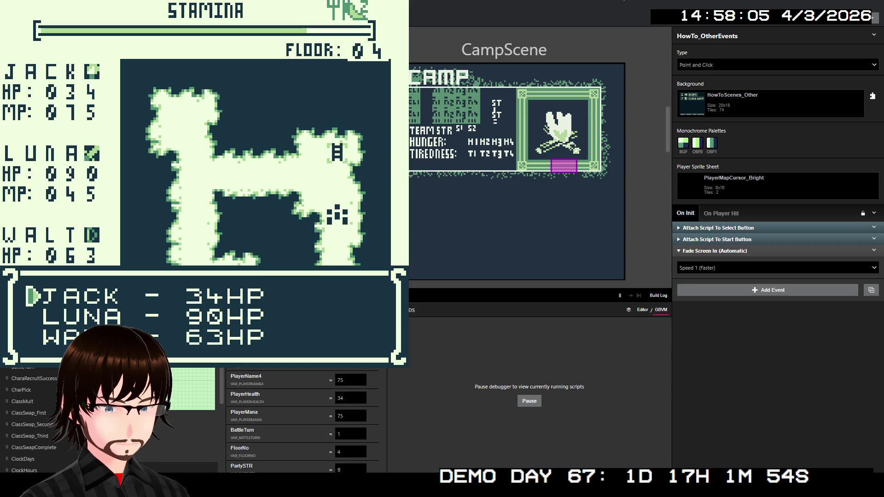
{"action": "key", "text": "z"}
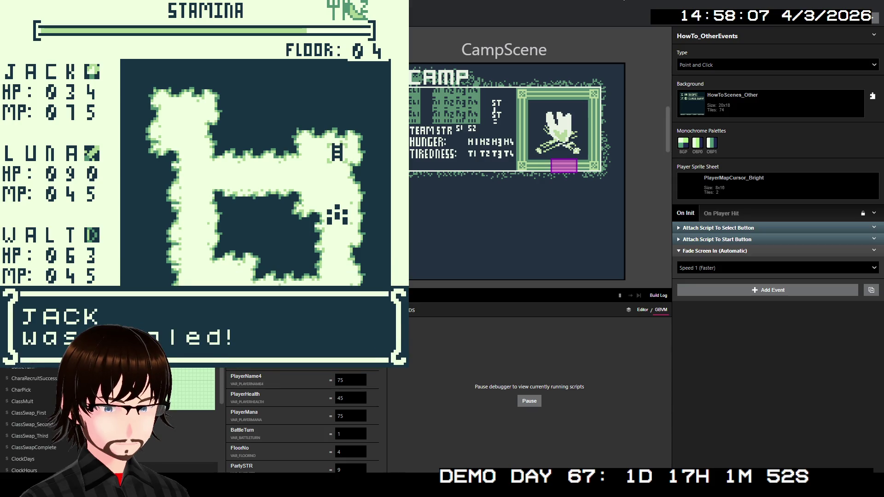
{"action": "key", "text": "z"}
Climb the ladder, move on to floor 05, and walk onto the shop tile.
{"action": "key", "text": "Up"}
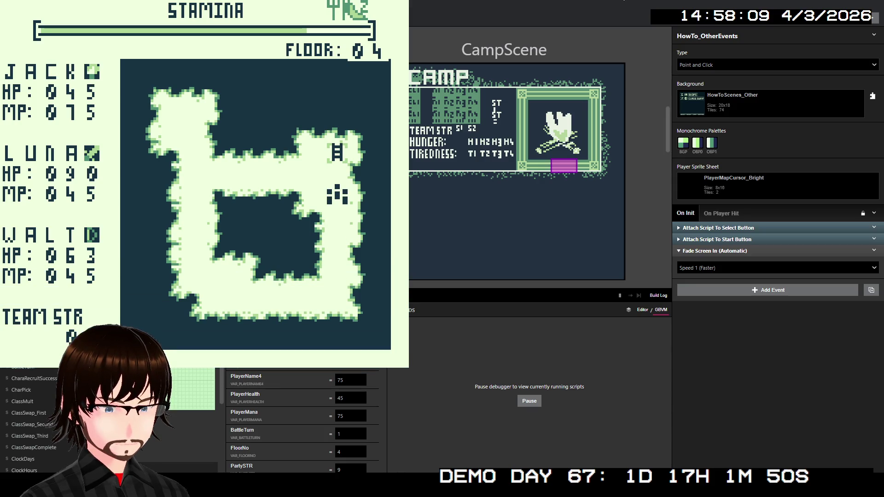
{"action": "key", "text": "Up"}
{"action": "key", "text": "Up"}
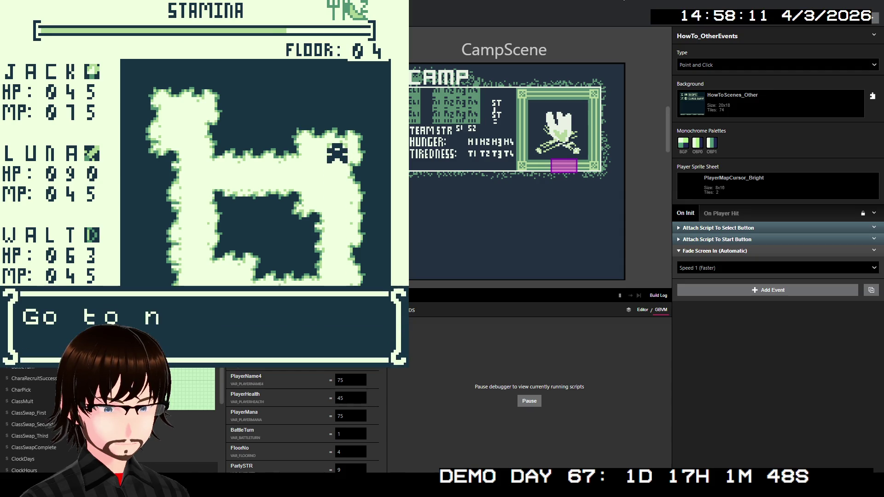
{"action": "key", "text": "z"}
{"action": "key", "text": "z"}
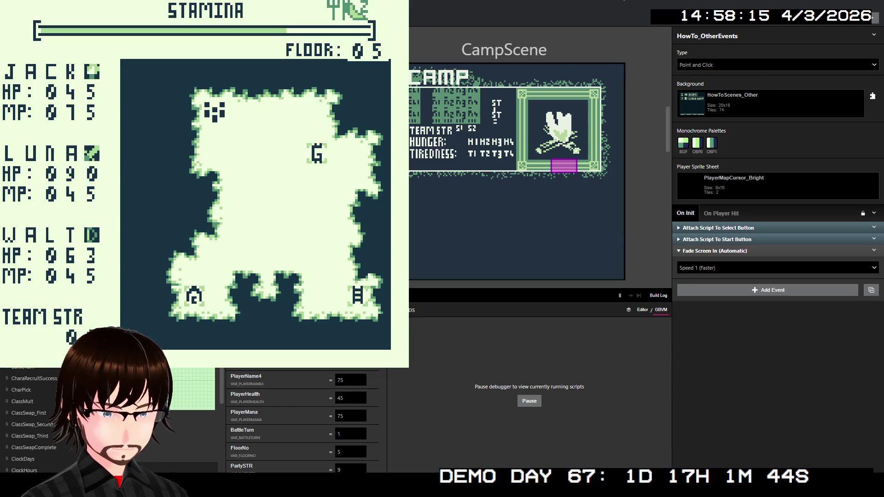
{"action": "key", "text": "Right"}
{"action": "key", "text": "Down"}
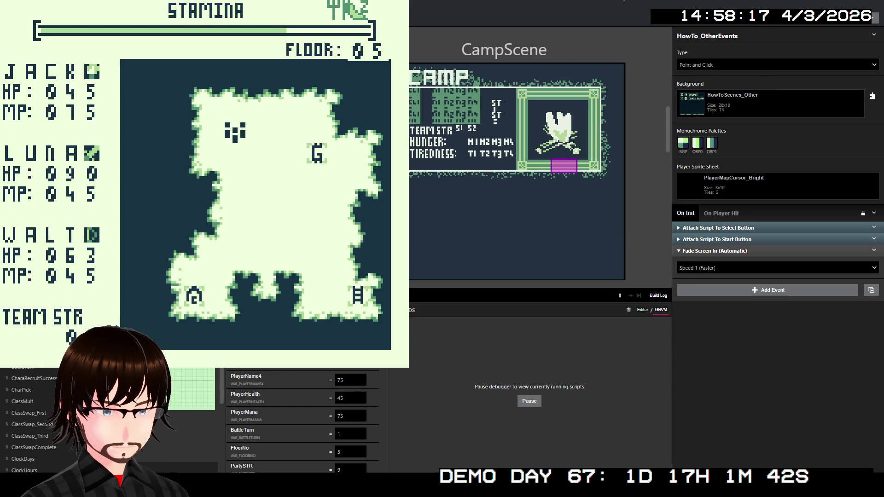
{"action": "key", "text": "Down"}
{"action": "key", "text": "Right"}
{"action": "key", "text": "Right"}
{"action": "key", "text": "Right"}
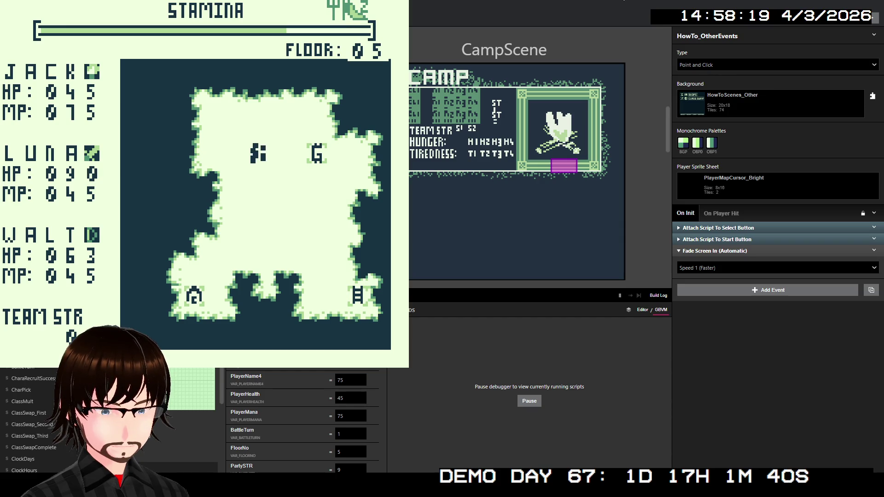
{"action": "key", "text": "Right"}
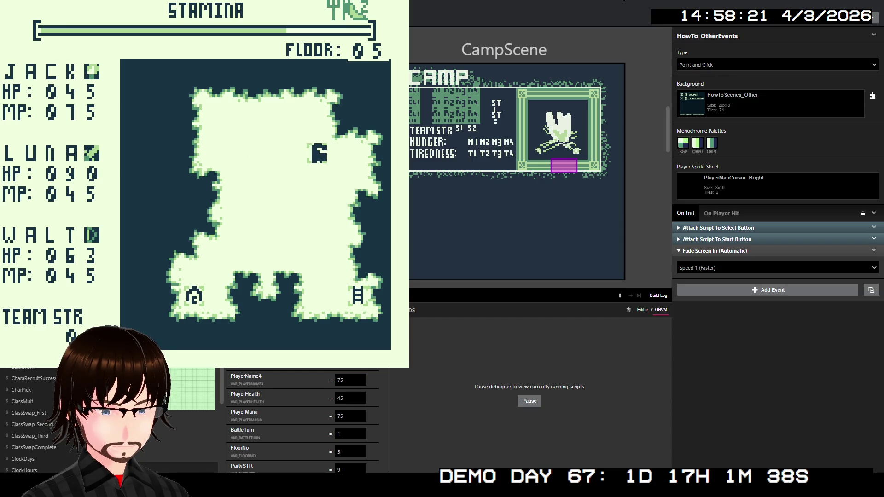
{"action": "key", "text": "z"}
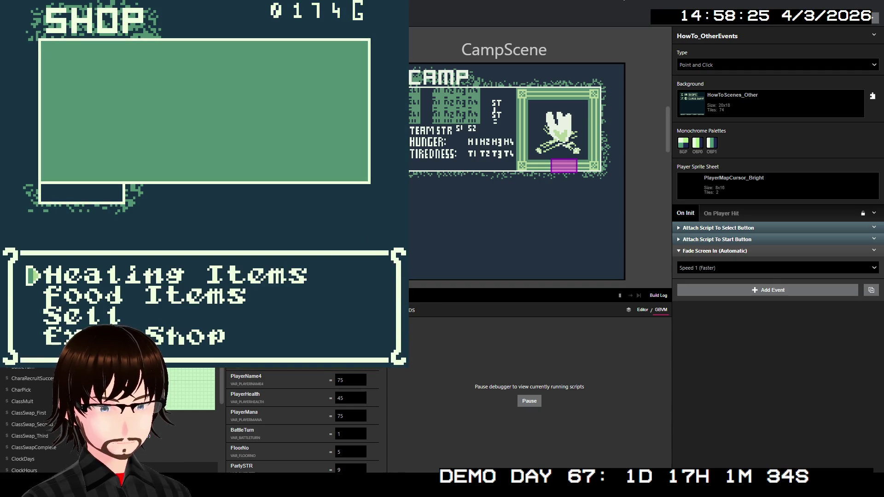
Buy two Bandages from Healing Items, dropping gold from 0174 G to 0074 G.
{"action": "key", "text": "z"}
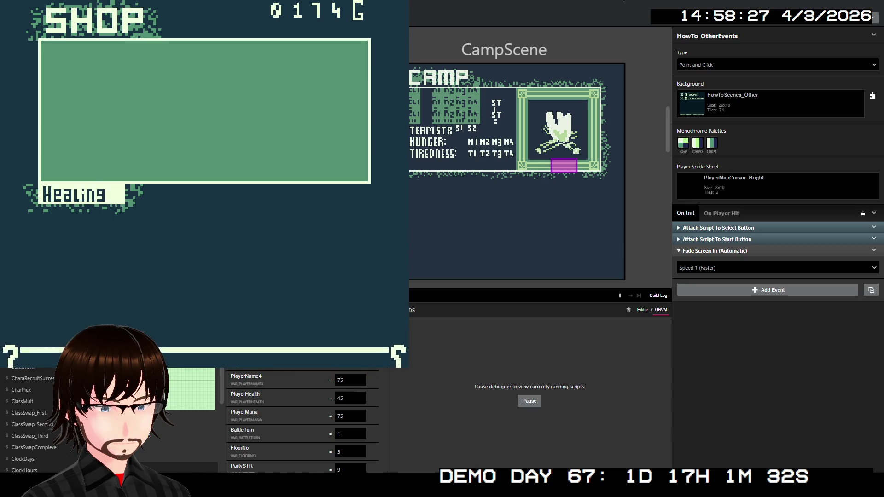
{"action": "key", "text": "Down"}
{"action": "key", "text": "Up"}
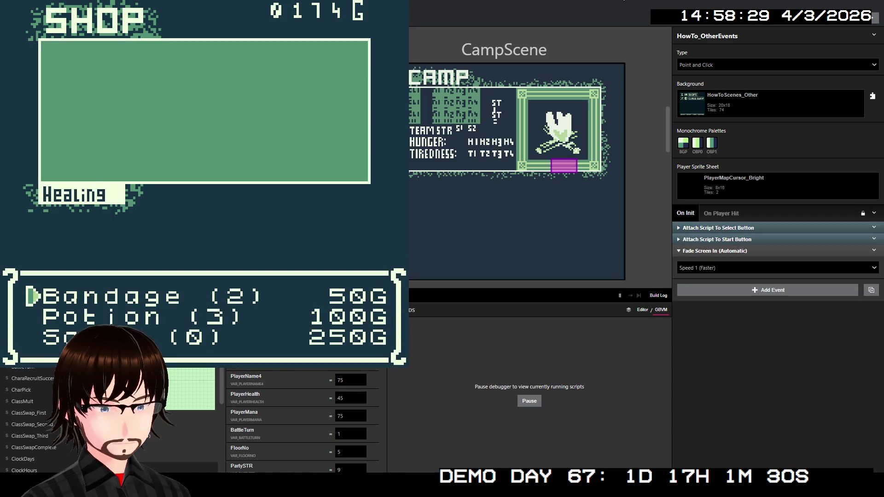
{"action": "key", "text": "z"}
{"action": "key", "text": "z"}
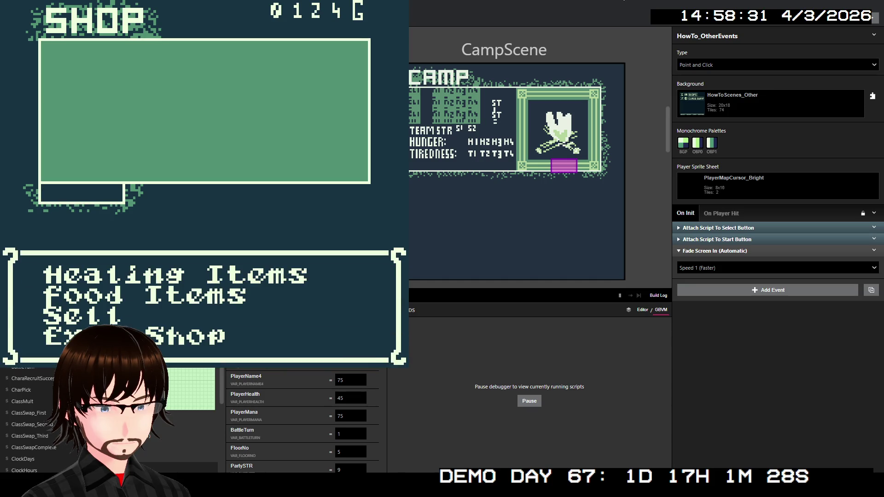
{"action": "key", "text": "z"}
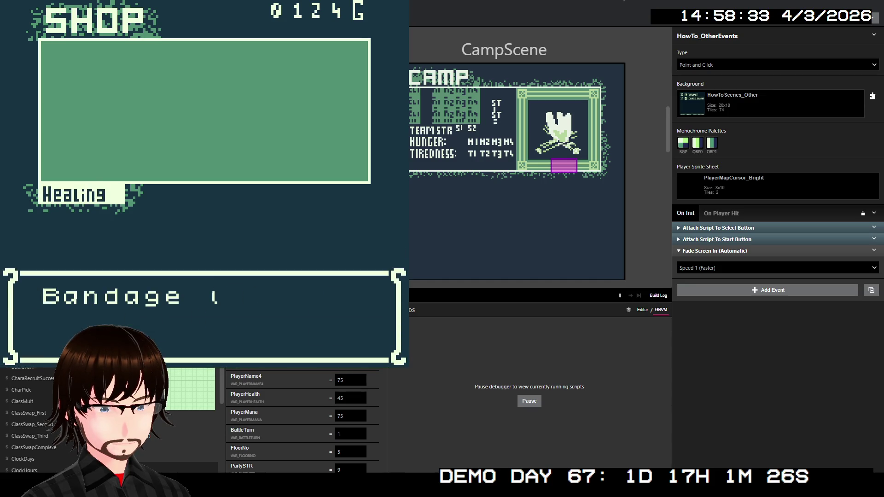
{"action": "key", "text": "z"}
{"action": "key", "text": "z"}
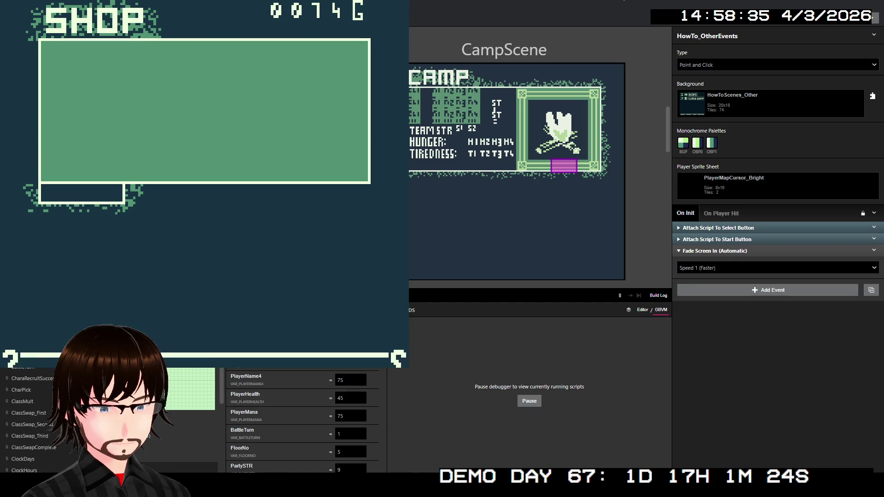
{"action": "key", "text": "Down"}
{"action": "key", "text": "z"}
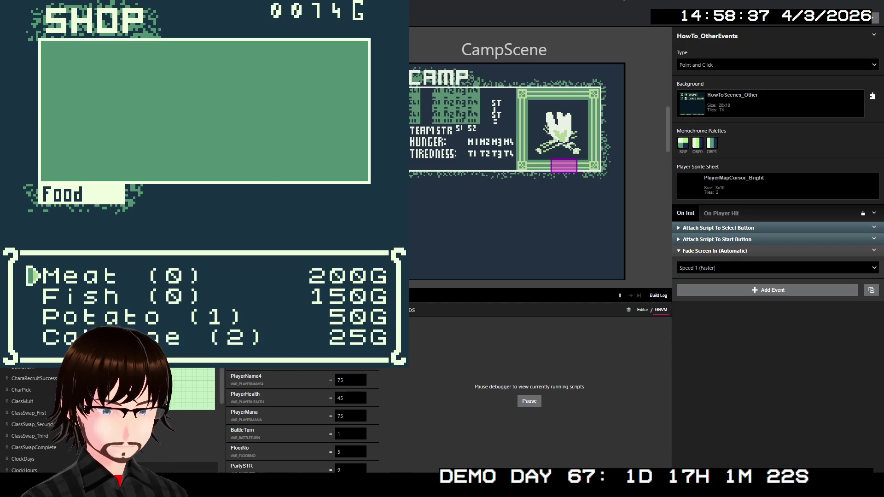
Go to Food Items and select Potato to buy.
{"action": "key", "text": "Down"}
{"action": "key", "text": "Down"}
{"action": "key", "text": "Down"}
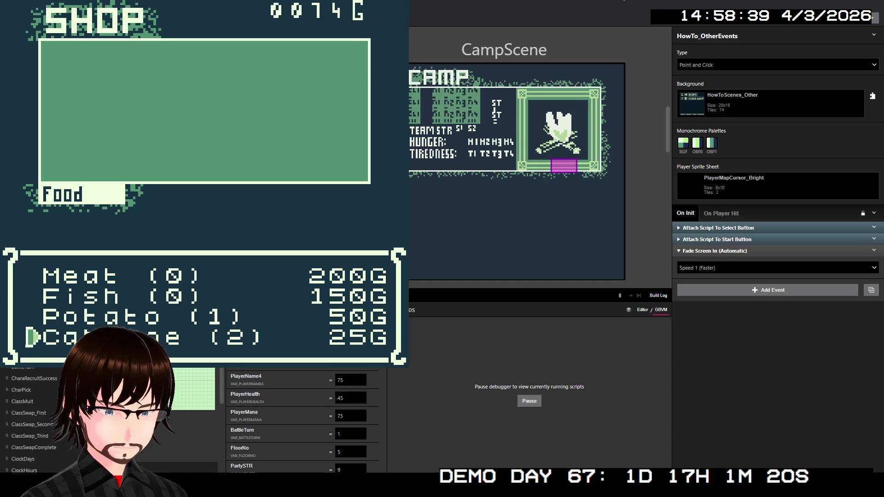
{"action": "key", "text": "Up"}
{"action": "key", "text": "z"}
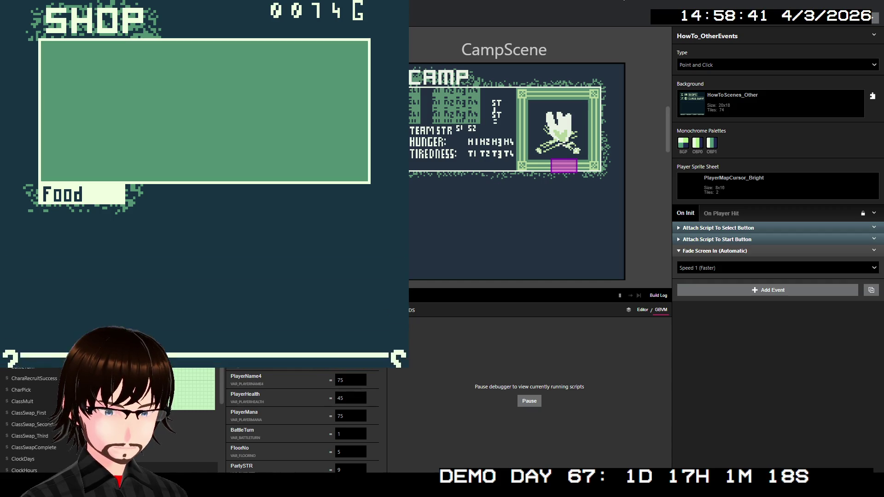
Leave the shop and walk the party around floor 05 until a battle triggers.
{"action": "key", "text": "Down"}
{"action": "key", "text": "Down"}
{"action": "key", "text": "Down"}
{"action": "key", "text": "z"}
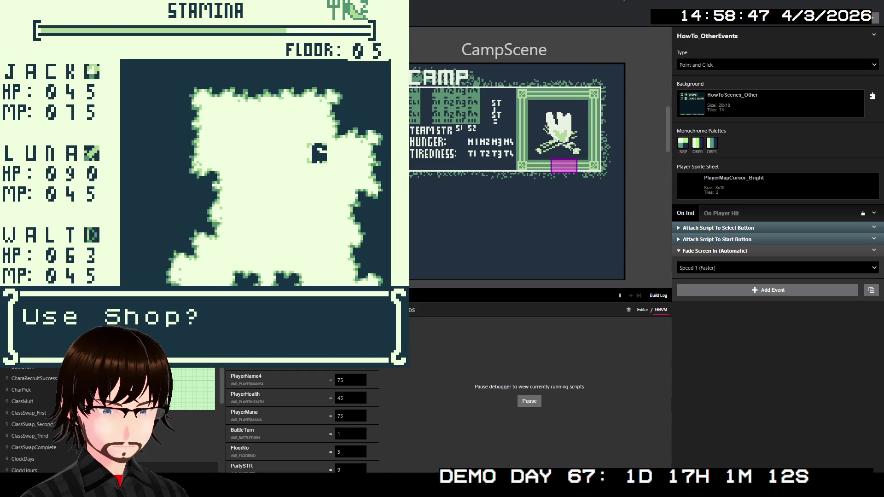
{"action": "key", "text": "Down"}
{"action": "key", "text": "Left"}
{"action": "key", "text": "Left"}
{"action": "key", "text": "Left"}
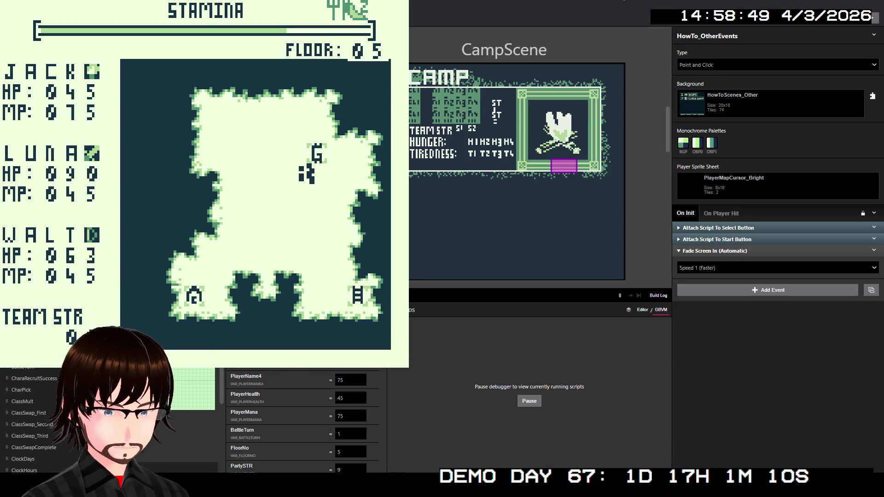
{"action": "key", "text": "Left"}
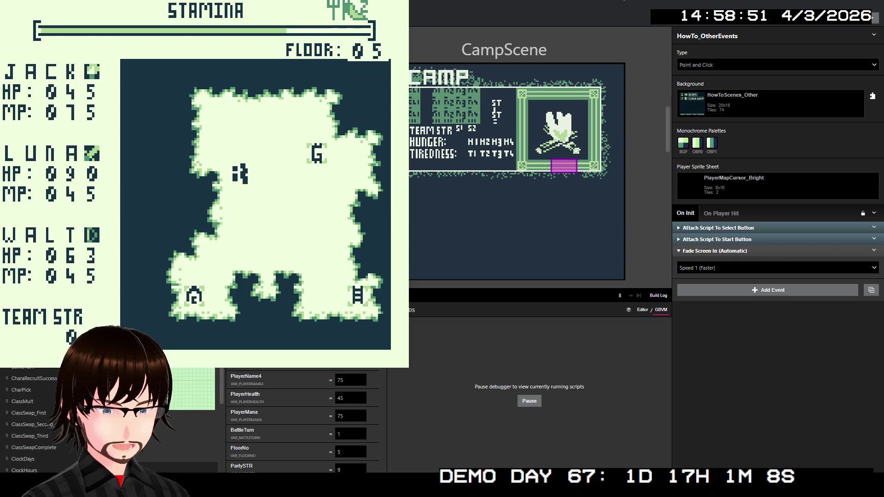
{"action": "key", "text": "Down"}
{"action": "key", "text": "Down"}
{"action": "key", "text": "Down"}
{"action": "key", "text": "Down"}
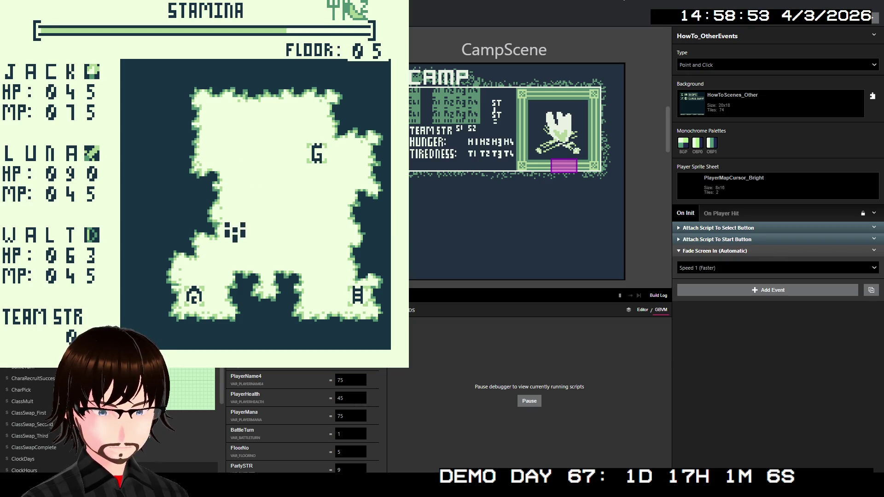
{"action": "key", "text": "Left"}
{"action": "key", "text": "Left"}
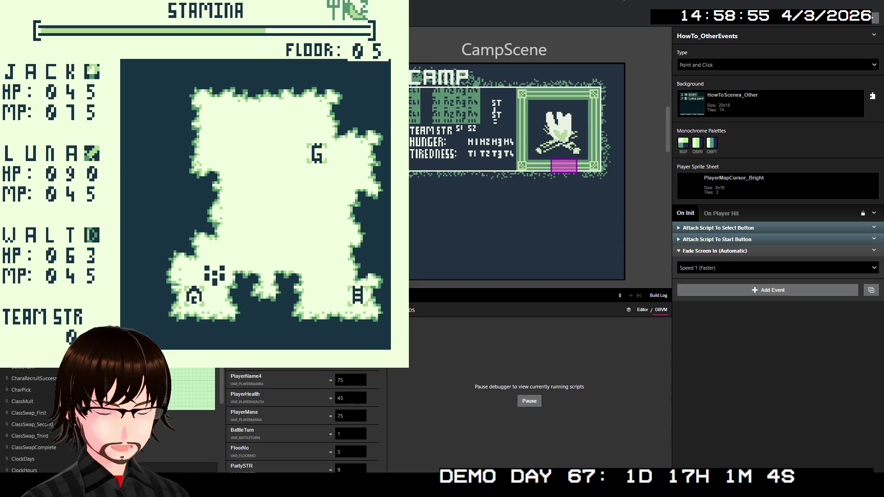
{"action": "key", "text": "Down"}
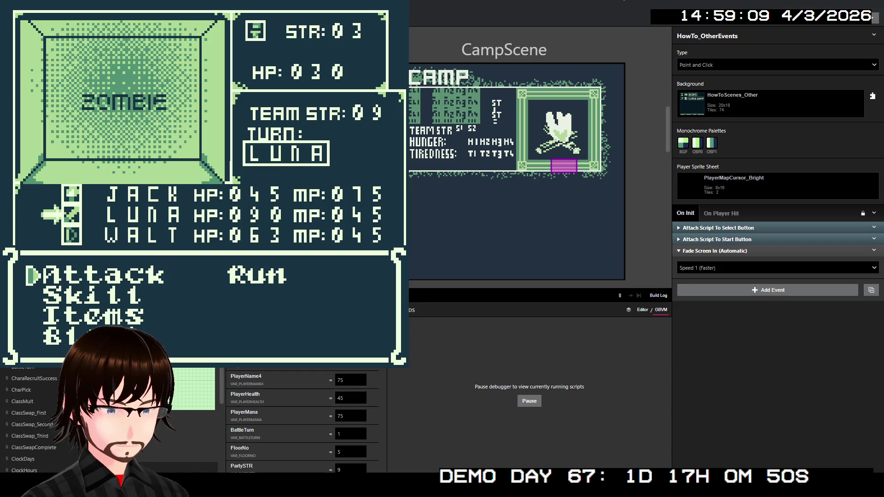
Attack the Zombie with Luna and Walt, bringing its HP to 000.
{"action": "key", "text": "z"}
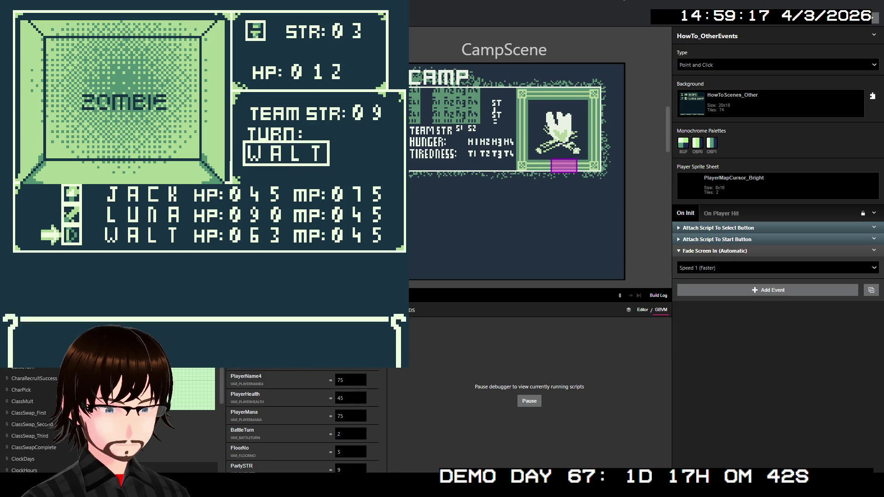
{"action": "key", "text": "z"}
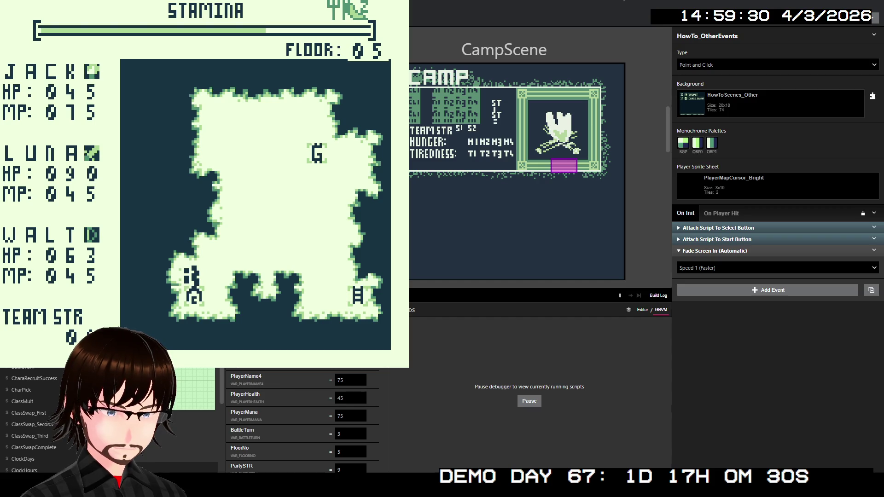
Step onto the camp tile and choose Rest to enter the CAMP screen.
{"action": "key", "text": "Down"}
{"action": "key", "text": "z"}
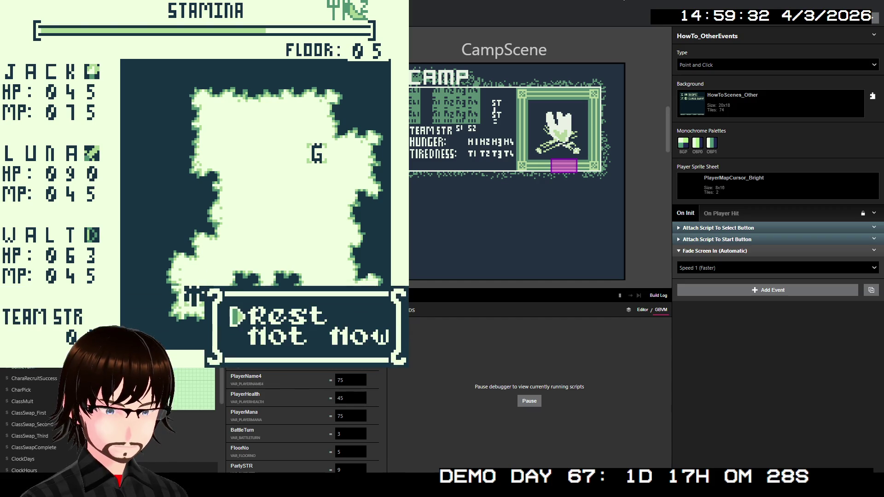
{"action": "key", "text": "z"}
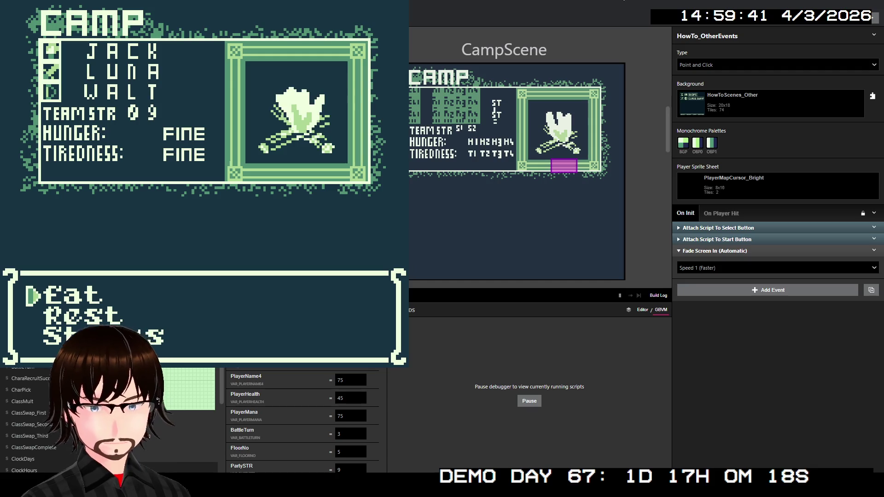
Eat the Potatoes from the camp's Eat menu.
{"action": "key", "text": "Down"}
{"action": "key", "text": "Up"}
{"action": "key", "text": "z"}
{"action": "key", "text": "Down"}
{"action": "key", "text": "Down"}
{"action": "key", "text": "z"}
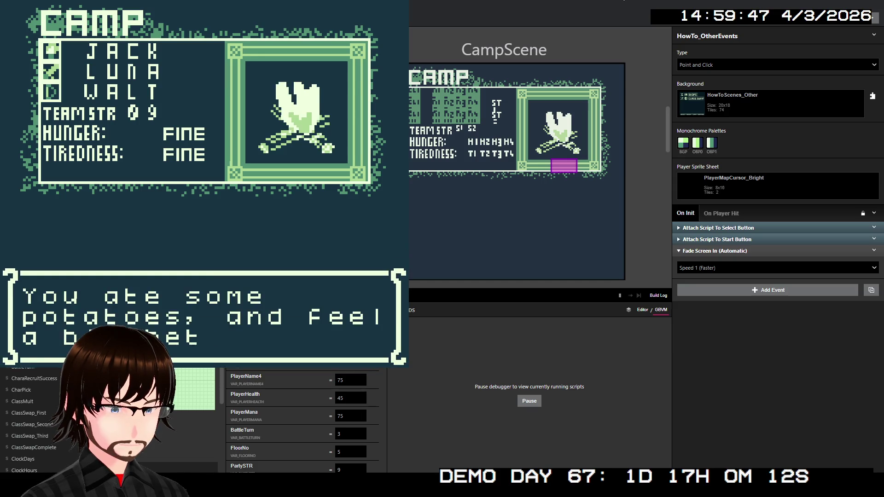
{"action": "key", "text": "z"}
Check party Status, then Rest at camp, raising party strength to 12.
{"action": "key", "text": "Down"}
{"action": "key", "text": "Down"}
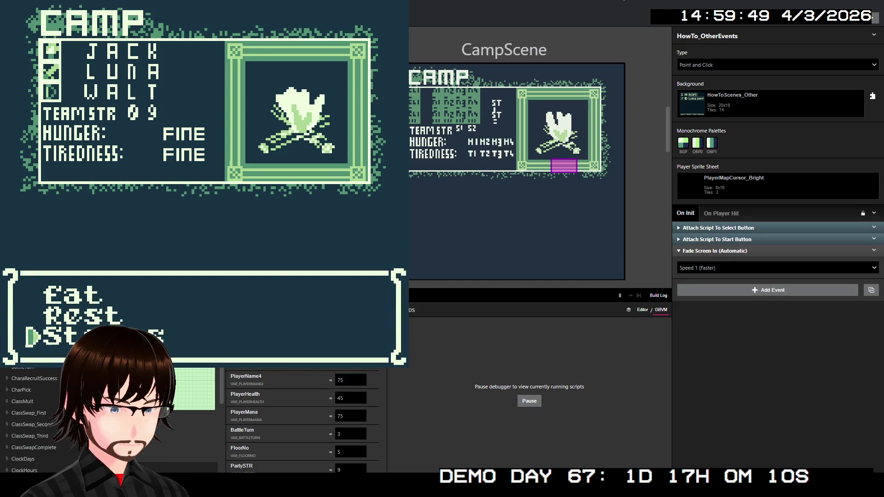
{"action": "key", "text": "z"}
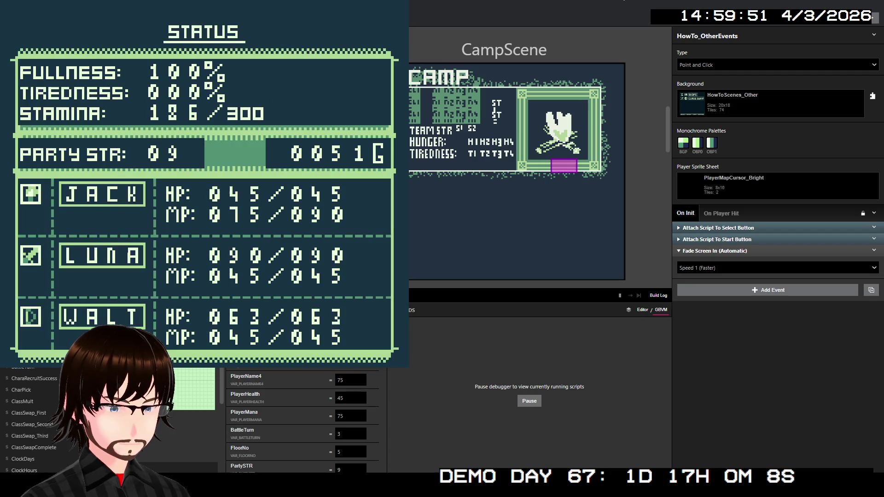
{"action": "key", "text": "x"}
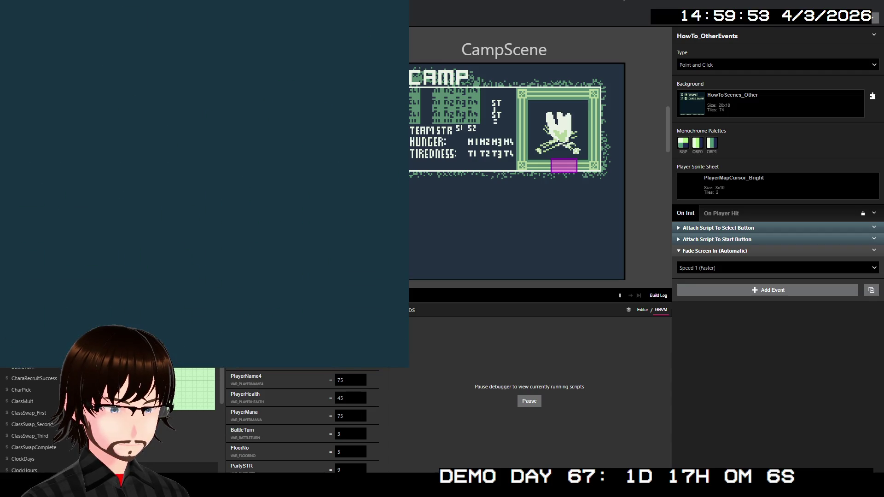
{"action": "key", "text": "Down"}
{"action": "key", "text": "z"}
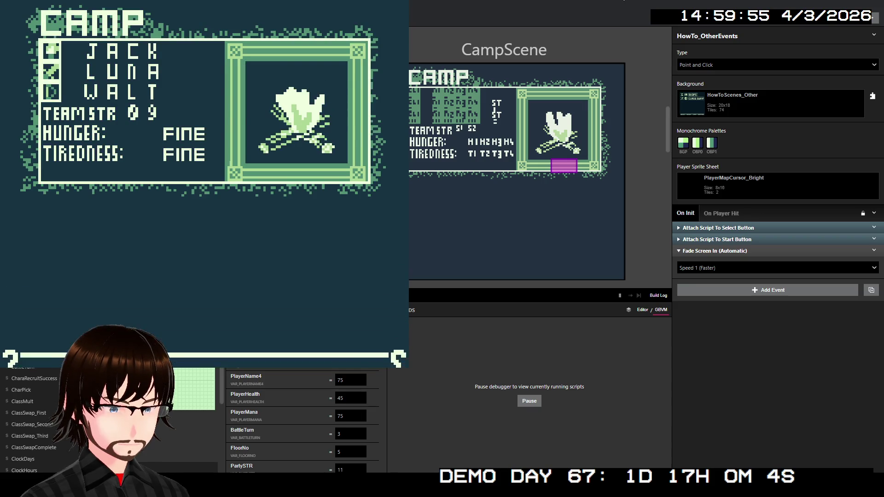
{"action": "key", "text": "z"}
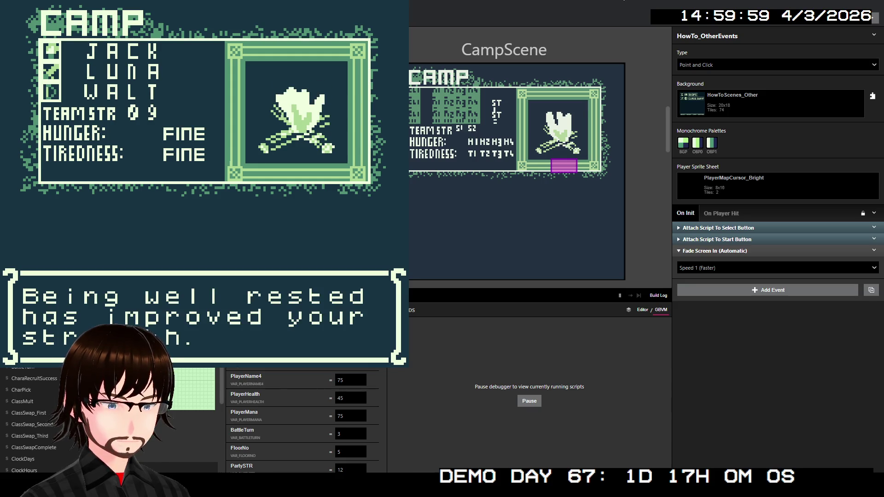
{"action": "key", "text": "z"}
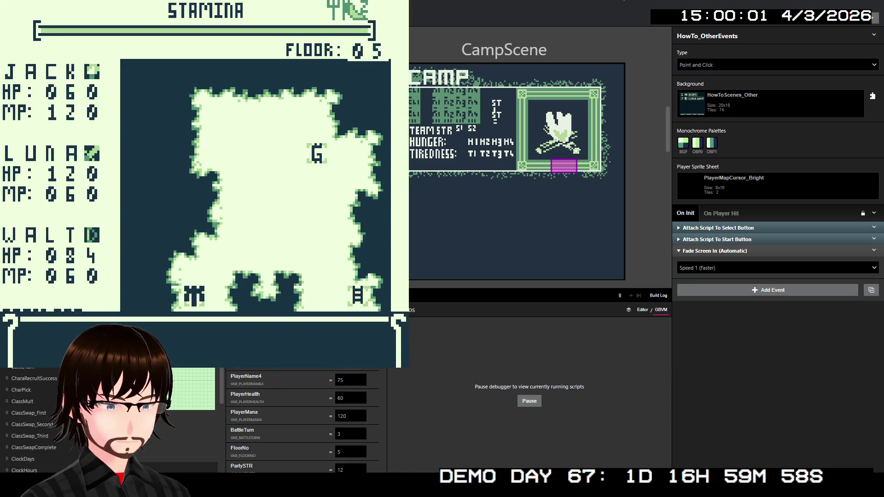
Walk away from camp into a new Zombie battle, then close the playtest window.
{"action": "key", "text": "z"}
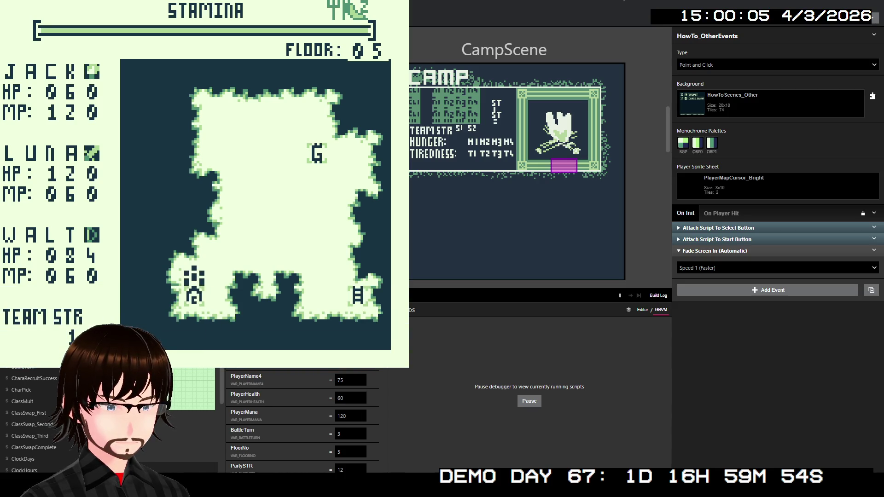
{"action": "key", "text": "Up"}
{"action": "key", "text": "Right"}
{"action": "key", "text": "Right"}
{"action": "key", "text": "Right"}
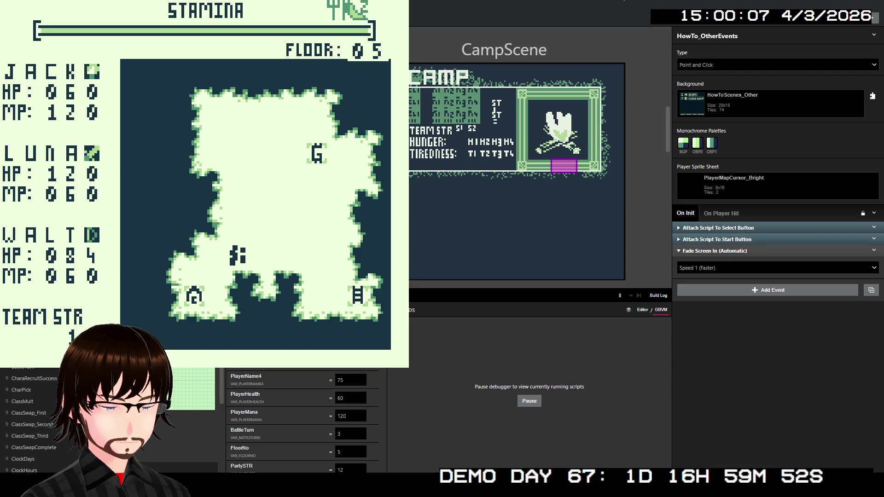
{"action": "key", "text": "Right"}
{"action": "key", "text": "Right"}
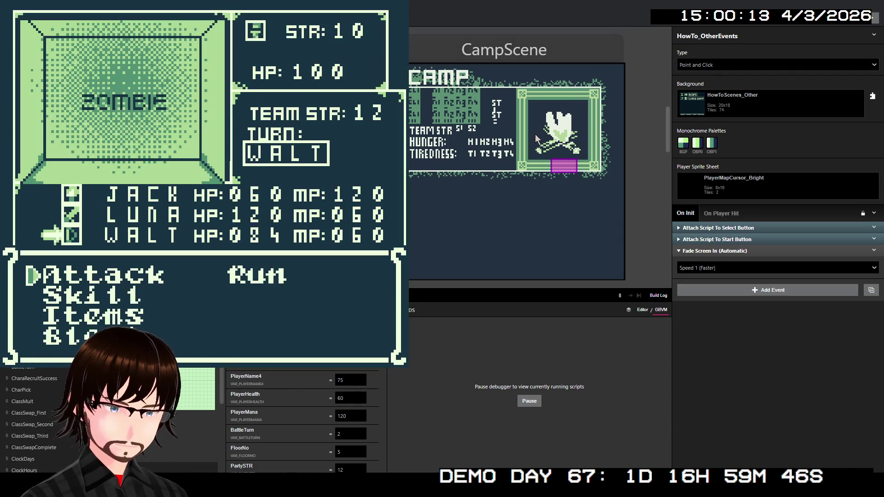
{"action": "key", "text": "alt+F4"}
{"action": "scroll", "coordinate": [371, 187], "scroll_direction": "down", "scroll_amount": 3}
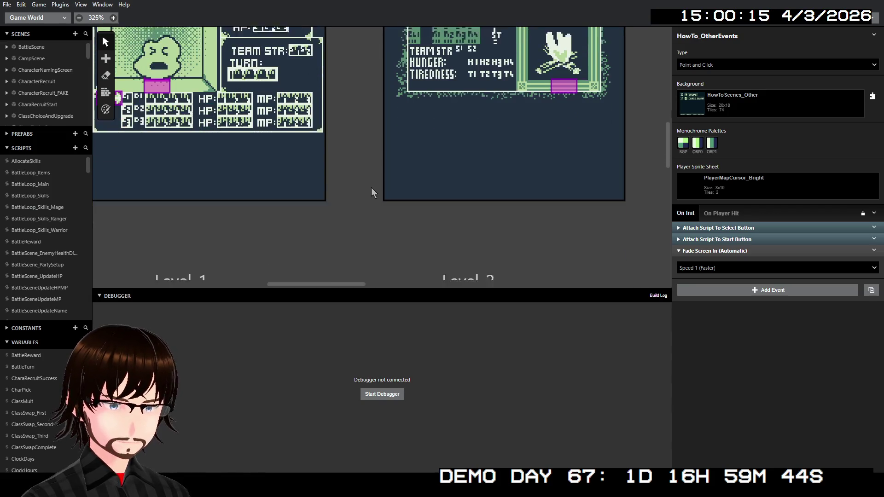
Pan the world canvas to Level_2 and select it to show its On Init loop script.
{"action": "scroll", "coordinate": [357, 188], "scroll_direction": "left", "scroll_amount": 10}
{"action": "scroll", "coordinate": [351, 187], "scroll_direction": "up", "scroll_amount": 1}
{"action": "scroll", "coordinate": [359, 186], "scroll_direction": "down", "scroll_amount": 5}
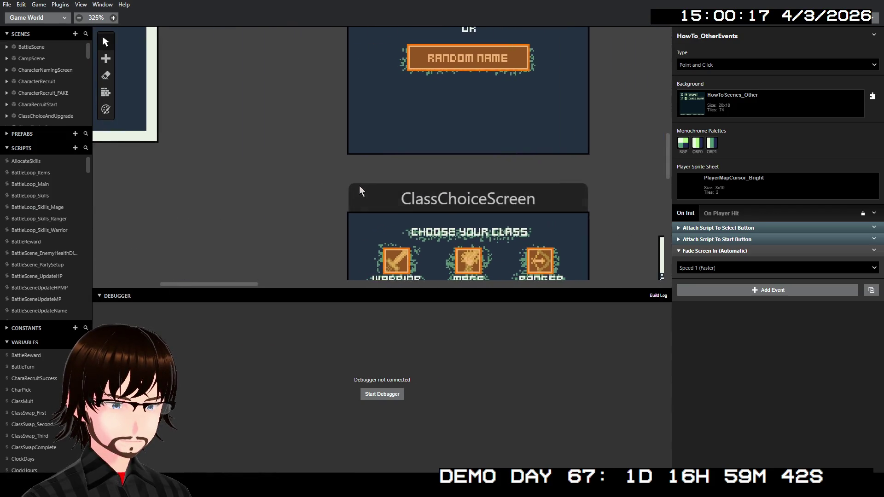
{"action": "scroll", "coordinate": [399, 165], "scroll_direction": "right", "scroll_amount": 8}
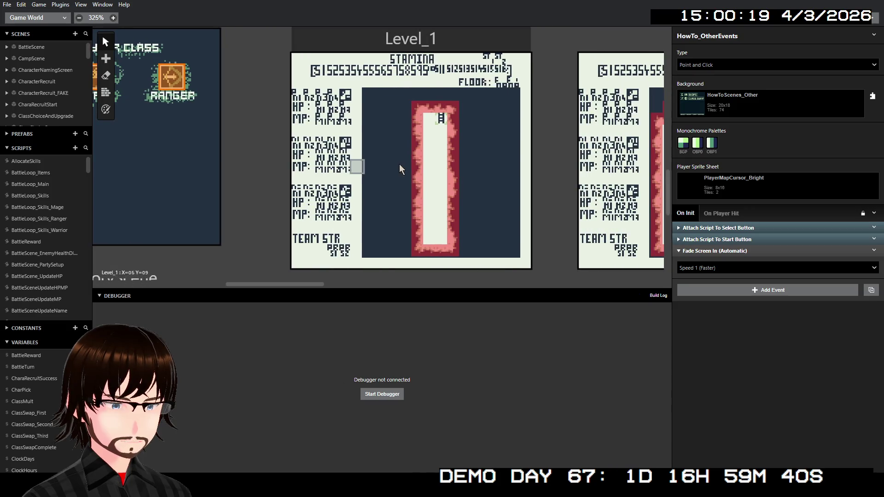
{"action": "scroll", "coordinate": [437, 170], "scroll_direction": "up", "scroll_amount": 1}
{"action": "scroll", "coordinate": [414, 89], "scroll_direction": "down", "scroll_amount": 3}
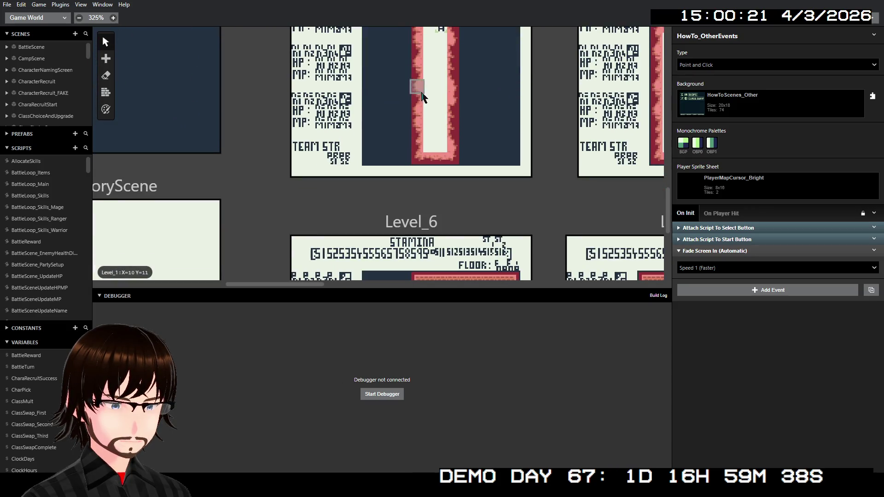
{"action": "scroll", "coordinate": [451, 88], "scroll_direction": "right", "scroll_amount": 4}
{"action": "scroll", "coordinate": [449, 89], "scroll_direction": "right", "scroll_amount": 5}
{"action": "scroll", "coordinate": [415, 104], "scroll_direction": "up", "scroll_amount": 4}
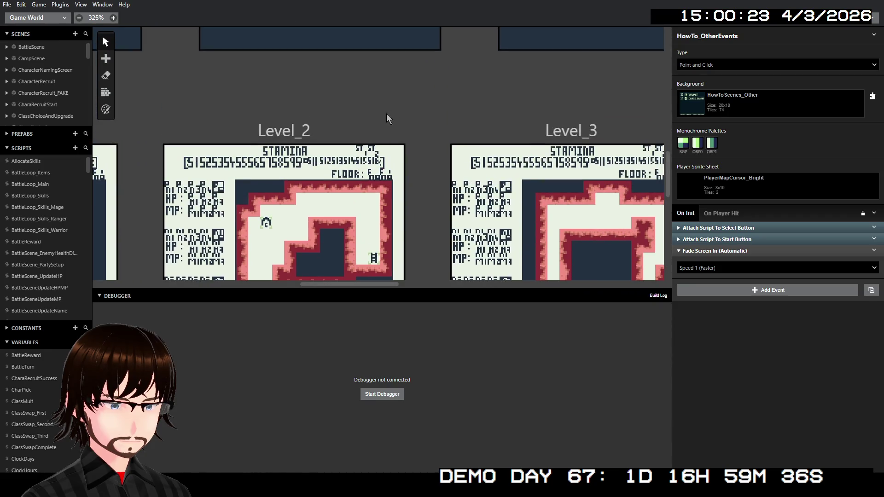
{"action": "left_click", "coordinate": [337, 121]}
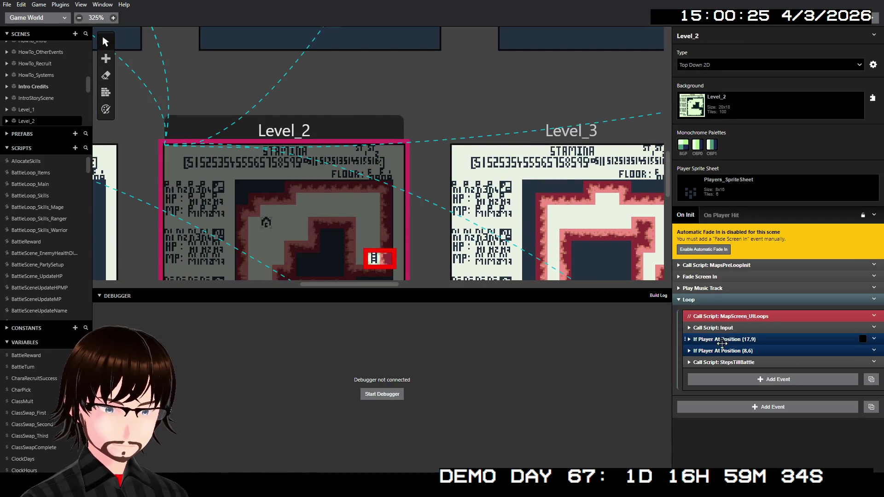
Expand the If Player At Position (8,6) check and its MakeCampScript call event.
{"action": "left_click", "coordinate": [705, 349]}
{"action": "scroll", "coordinate": [714, 335], "scroll_direction": "down", "scroll_amount": 3}
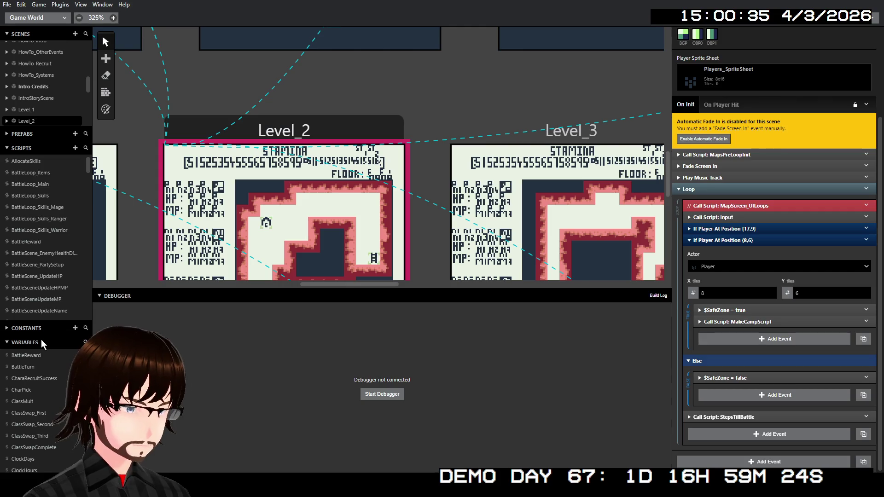
{"action": "scroll", "coordinate": [56, 377], "scroll_direction": "down", "scroll_amount": 5}
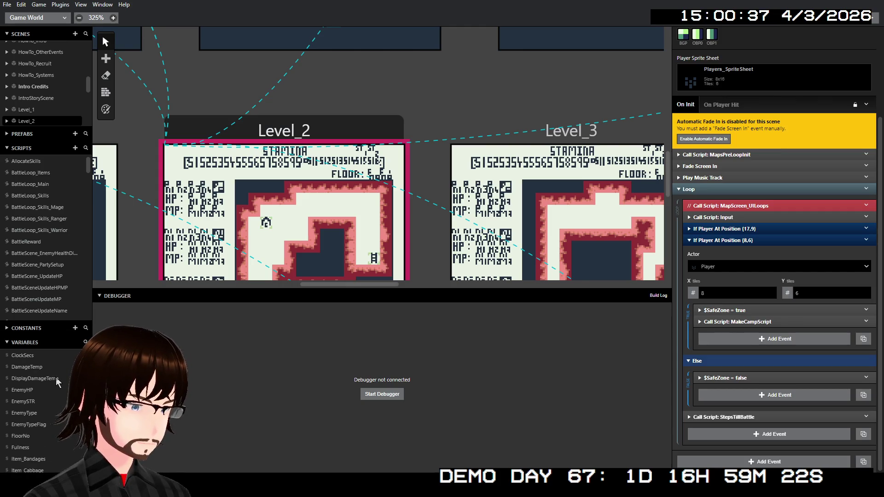
{"action": "left_click", "coordinate": [732, 321]}
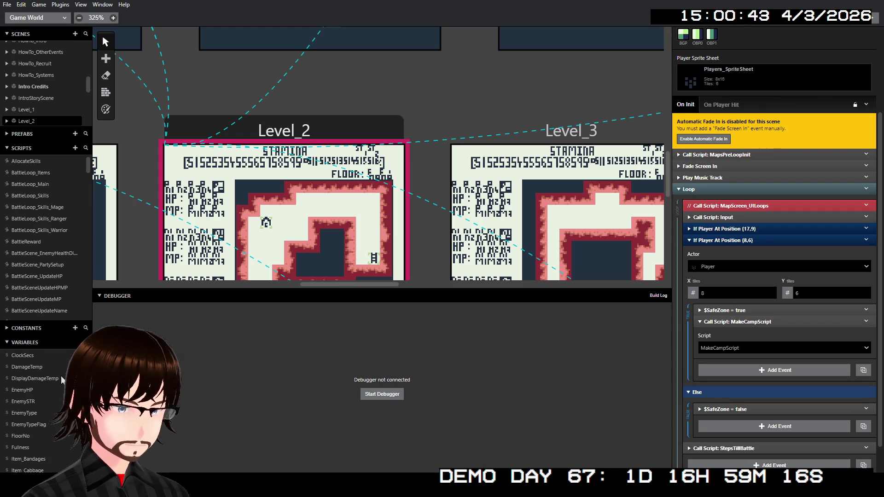
{"action": "scroll", "coordinate": [52, 368], "scroll_direction": "down", "scroll_amount": 10}
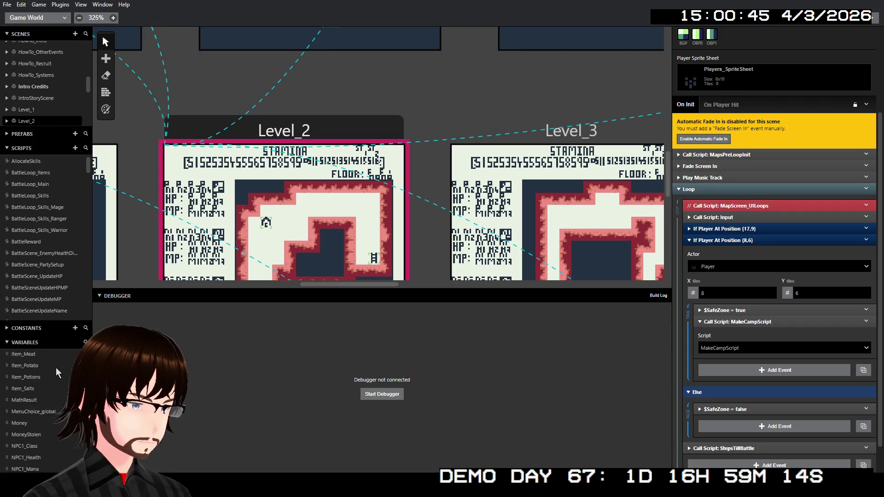
Search the variables list for 'po', clear the search, and bring up the MakeCampScript call's options.
{"action": "left_click", "coordinate": [86, 342]}
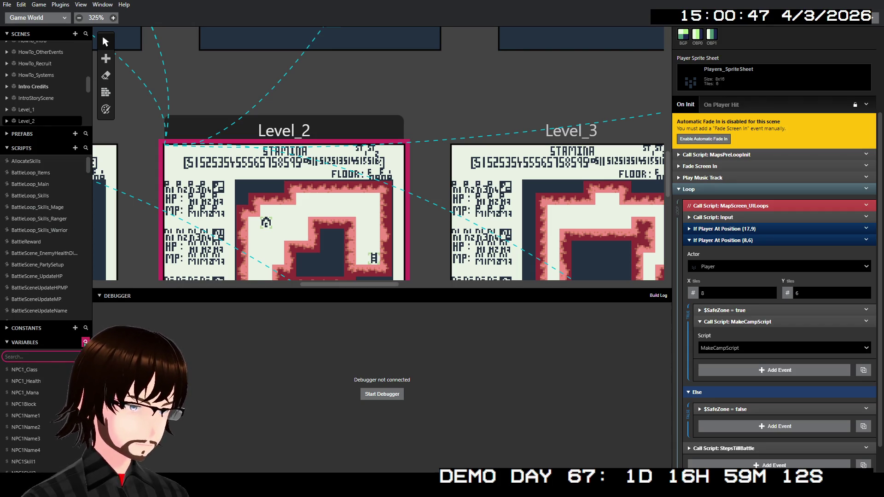
{"action": "type", "text": "po"}
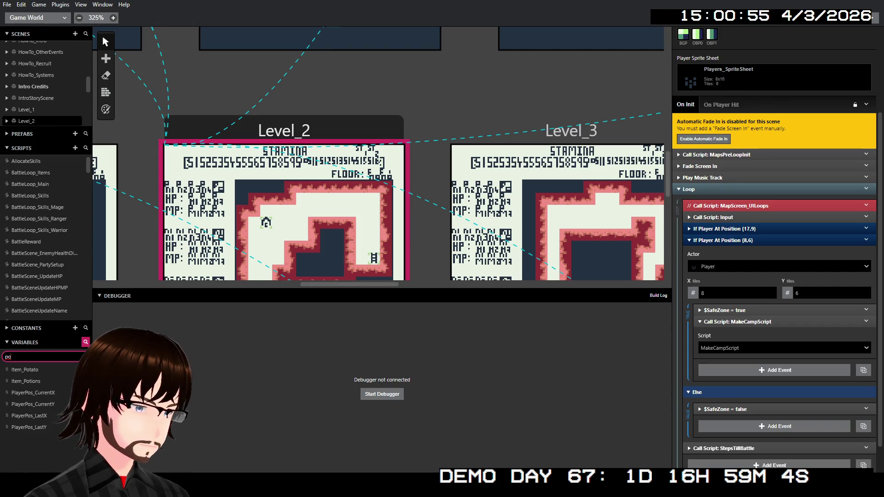
{"action": "left_click", "coordinate": [83, 357]}
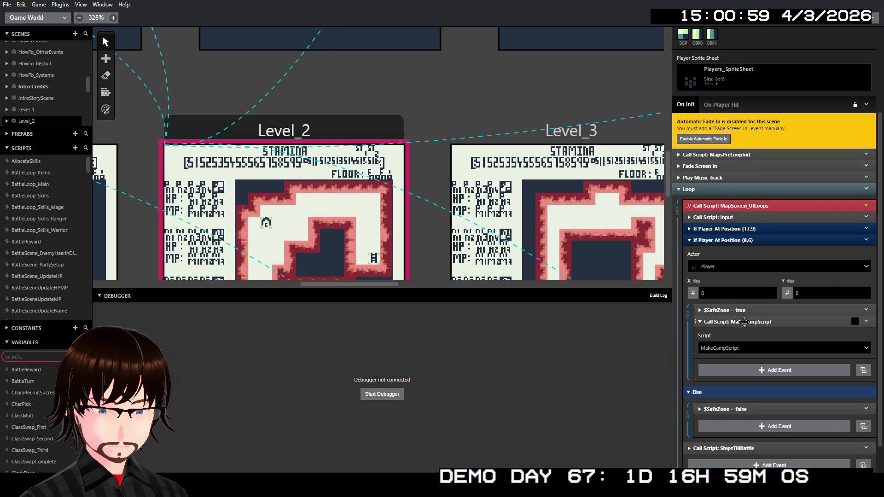
{"action": "right_click", "coordinate": [744, 322]}
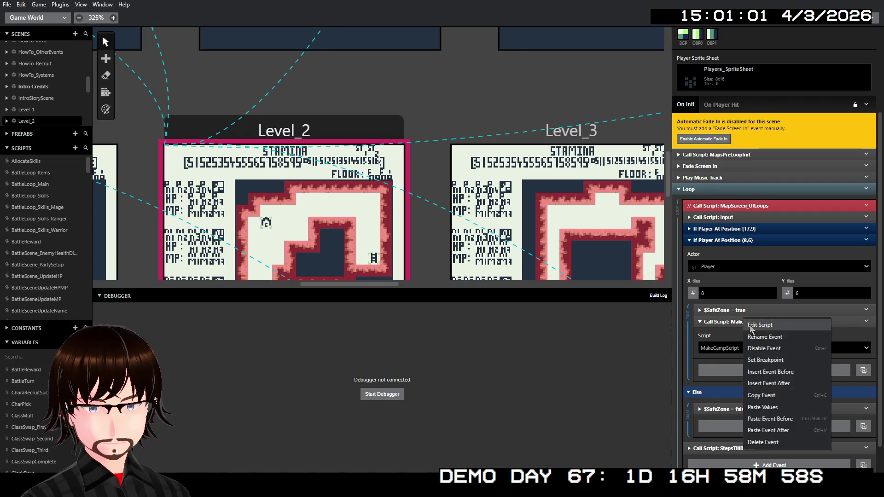
Insert an If condition event before the MakeCampScript call, found by searching 'if'.
{"action": "left_click", "coordinate": [786, 372]}
{"action": "type", "text": "if"}
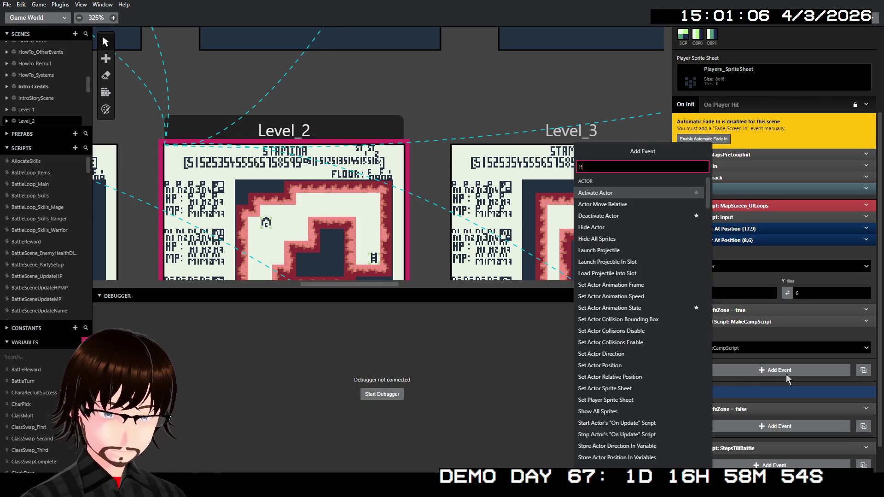
{"action": "left_click", "coordinate": [595, 192]}
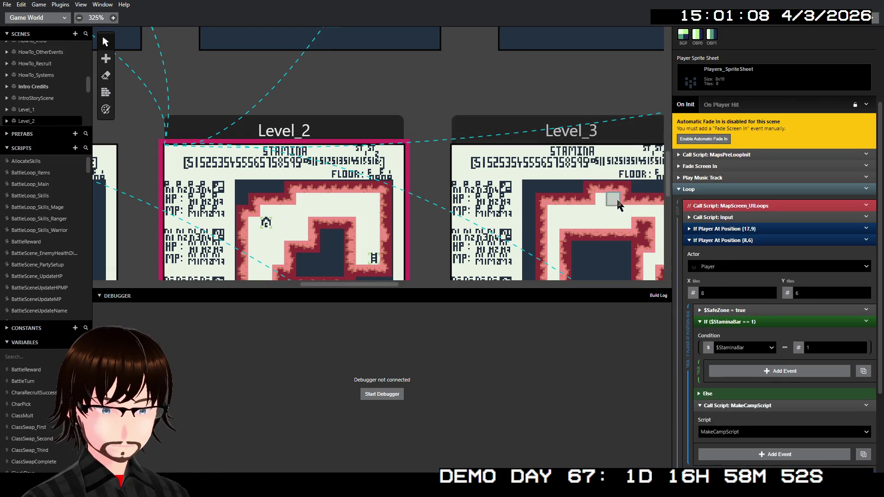
{"action": "scroll", "coordinate": [767, 363], "scroll_direction": "down", "scroll_amount": 1}
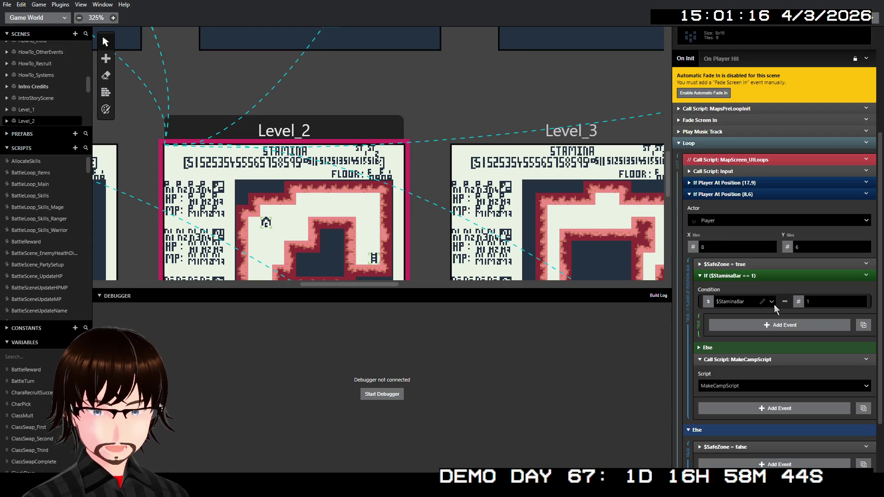
Set the new If's left operand to the player property Tile X.
{"action": "left_click", "coordinate": [709, 302]}
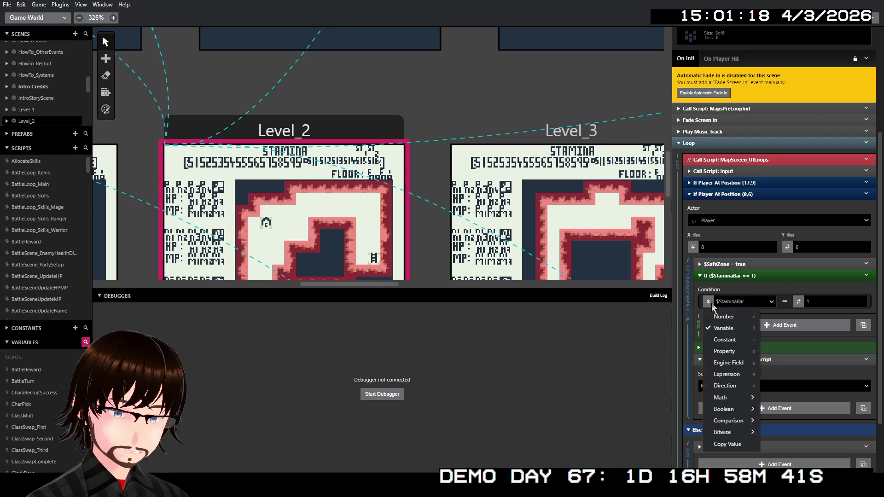
{"action": "left_click", "coordinate": [723, 351]}
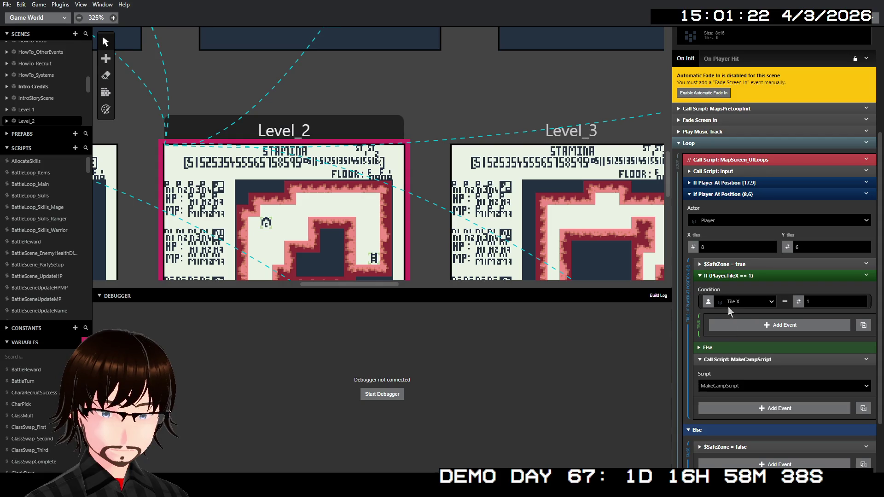
{"action": "left_click", "coordinate": [738, 301]}
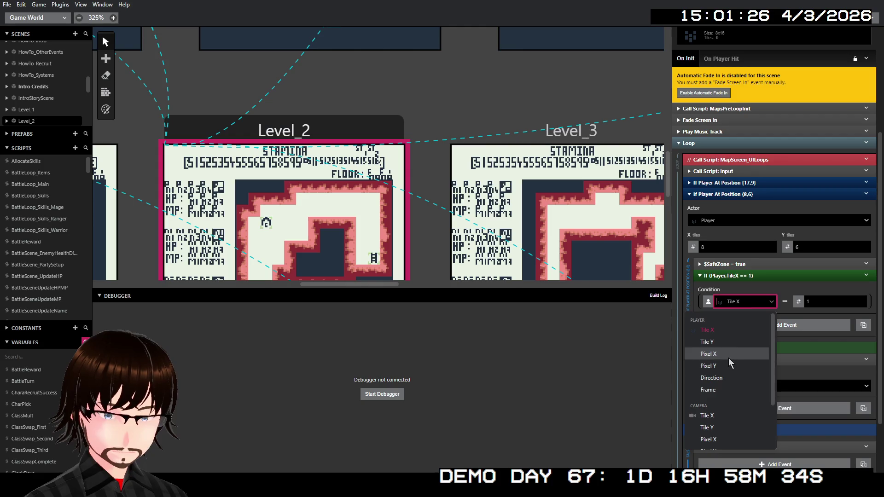
{"action": "left_click", "coordinate": [747, 331]}
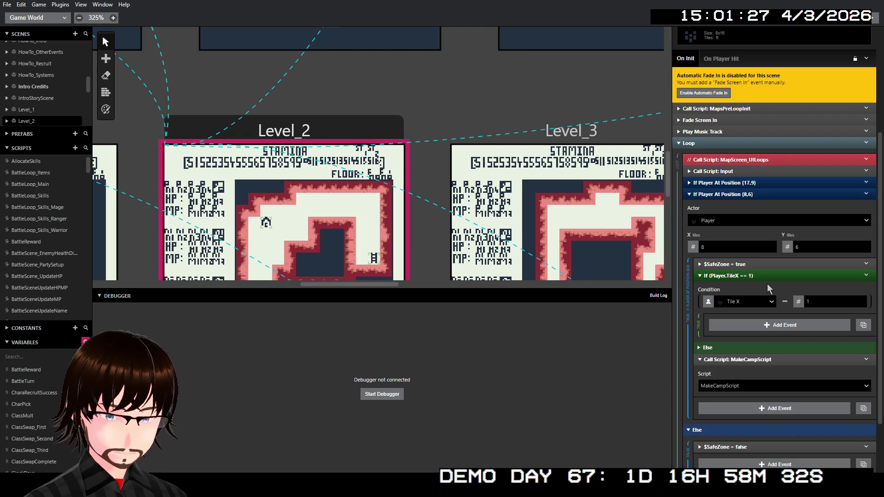
Compare Tile X against variable $PlayerPos_LastX using Not Equal To.
{"action": "left_click", "coordinate": [783, 303]}
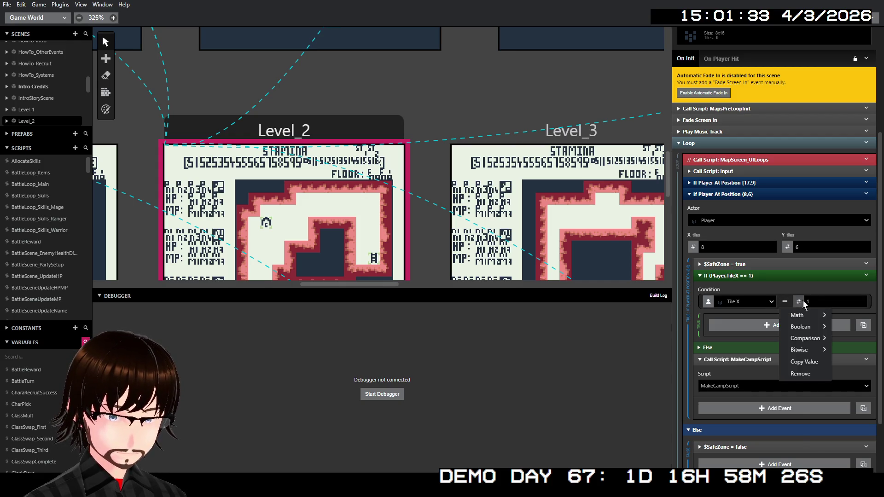
{"action": "left_click", "coordinate": [810, 328]}
{"action": "left_click", "coordinate": [818, 302]}
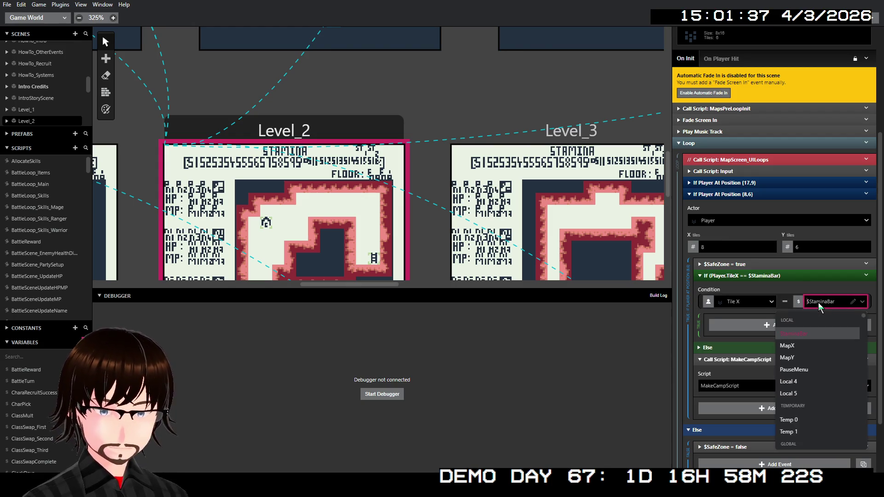
{"action": "type", "text": "la"}
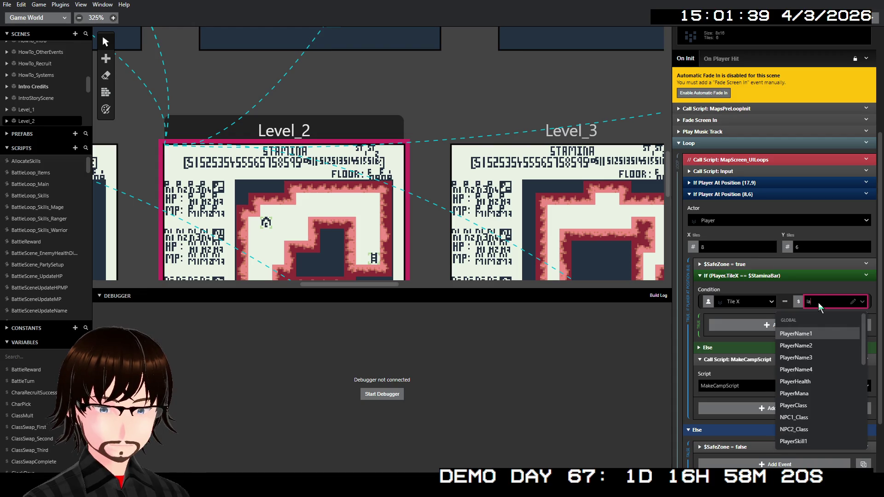
{"action": "type", "text": "st"}
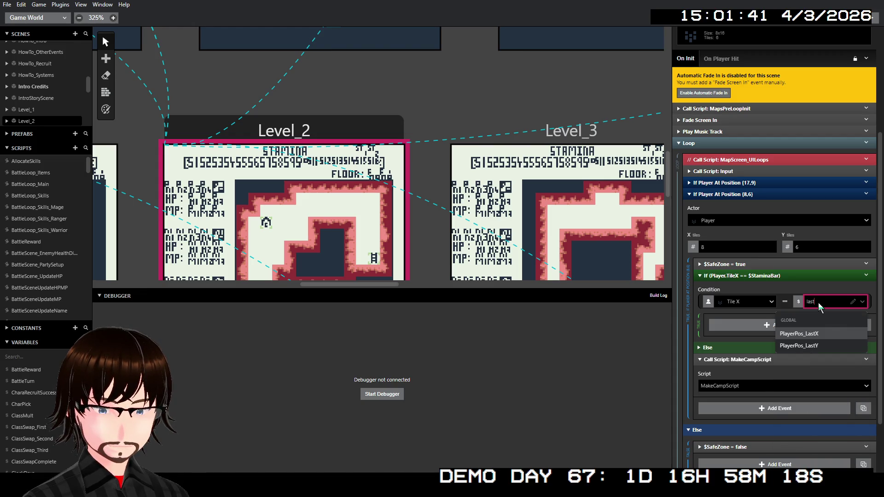
{"action": "left_click", "coordinate": [806, 334]}
{"action": "left_click", "coordinate": [785, 304]}
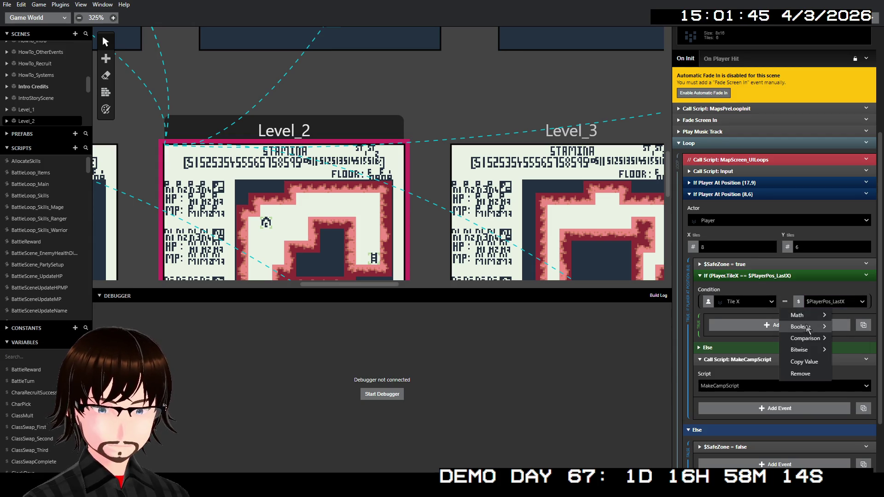
{"action": "mouse_move", "coordinate": [819, 346]}
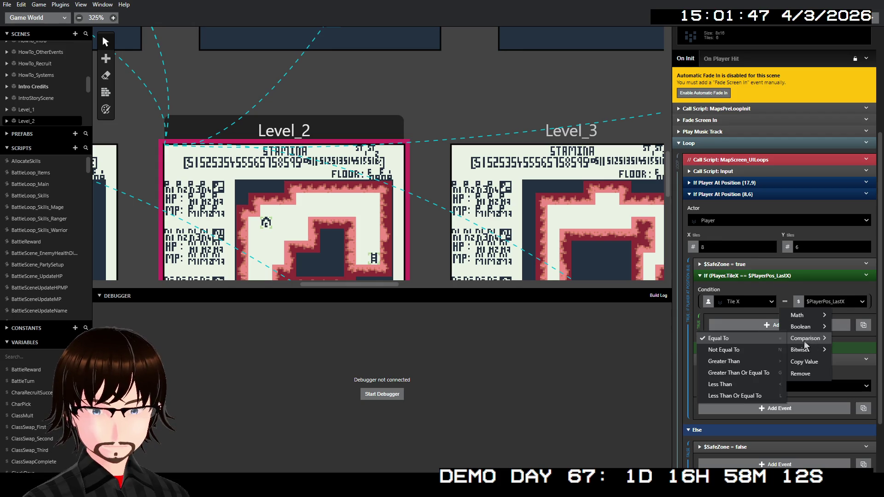
{"action": "left_click", "coordinate": [762, 350]}
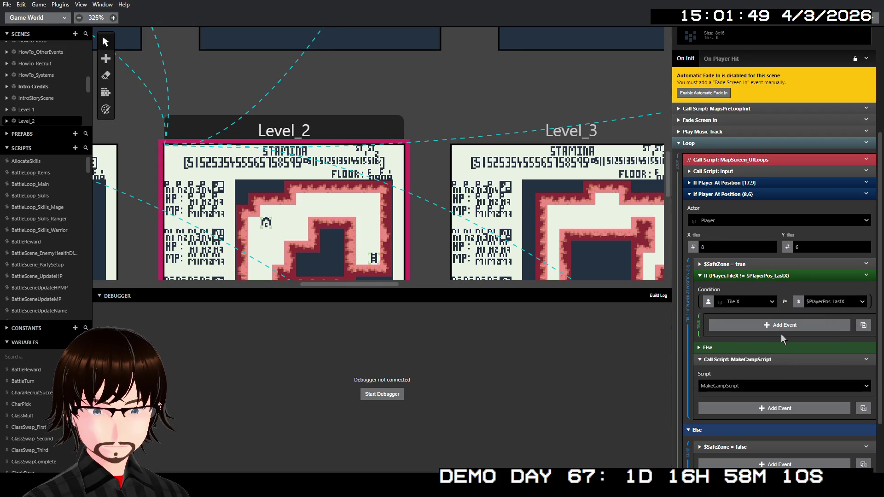
Add a nested If inside the TileX branch and remove the Else branches from both Ifs.
{"action": "left_click", "coordinate": [747, 324]}
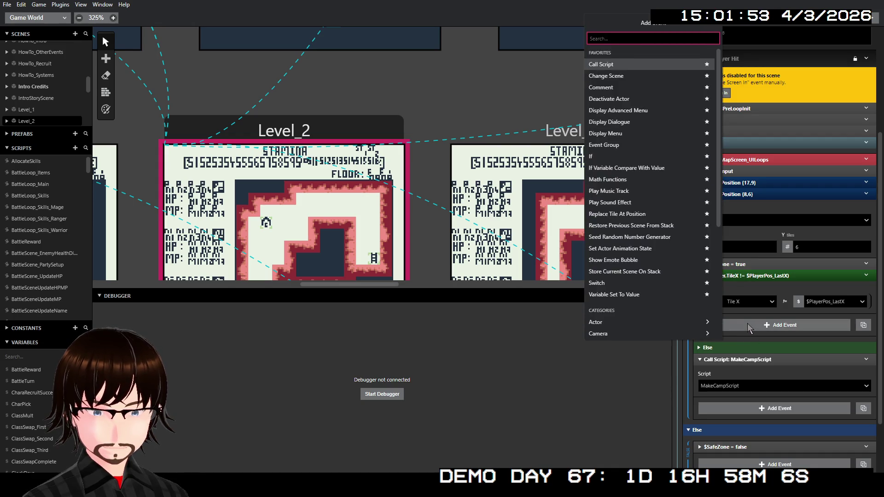
{"action": "left_click", "coordinate": [613, 158]}
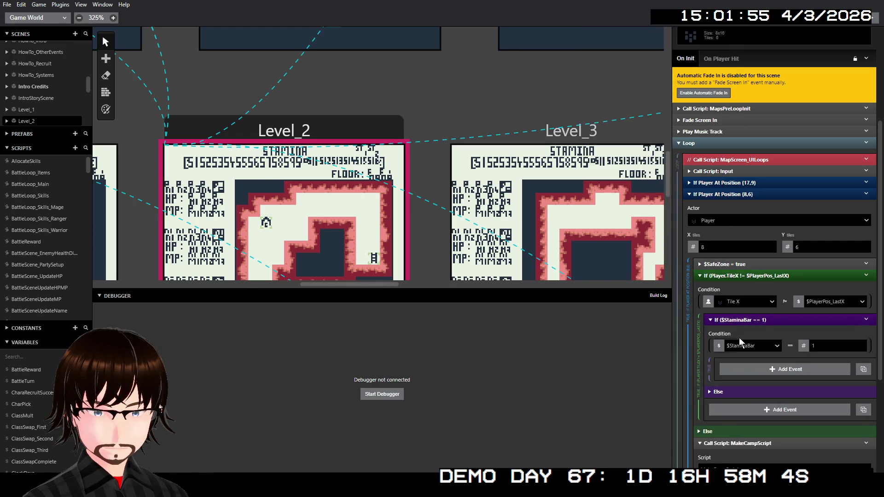
{"action": "left_click", "coordinate": [868, 322]}
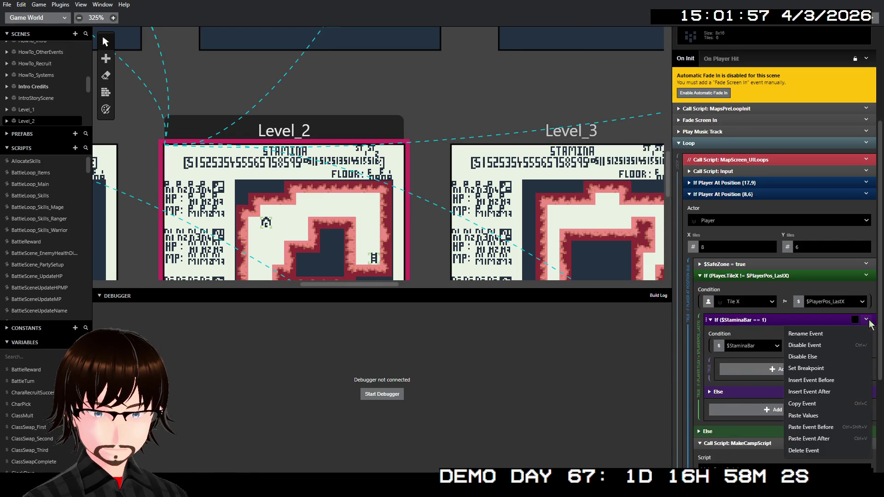
{"action": "left_click", "coordinate": [842, 354]}
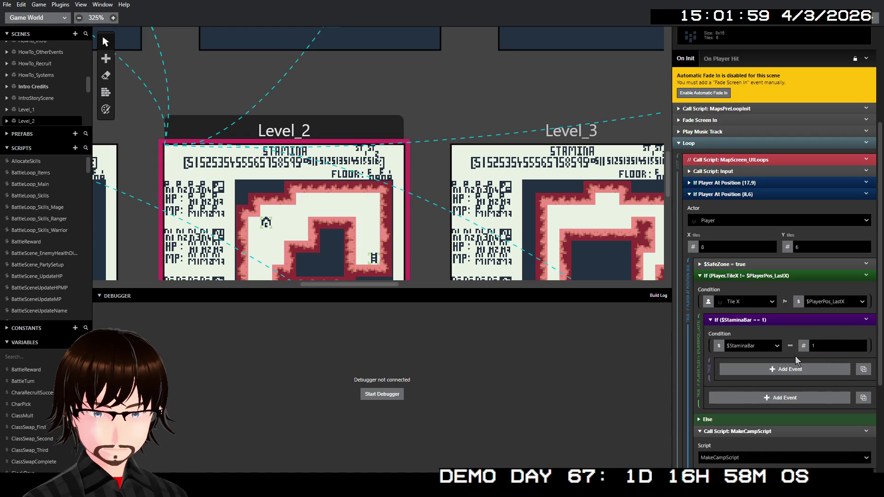
{"action": "left_click", "coordinate": [865, 276]}
{"action": "left_click", "coordinate": [838, 311]}
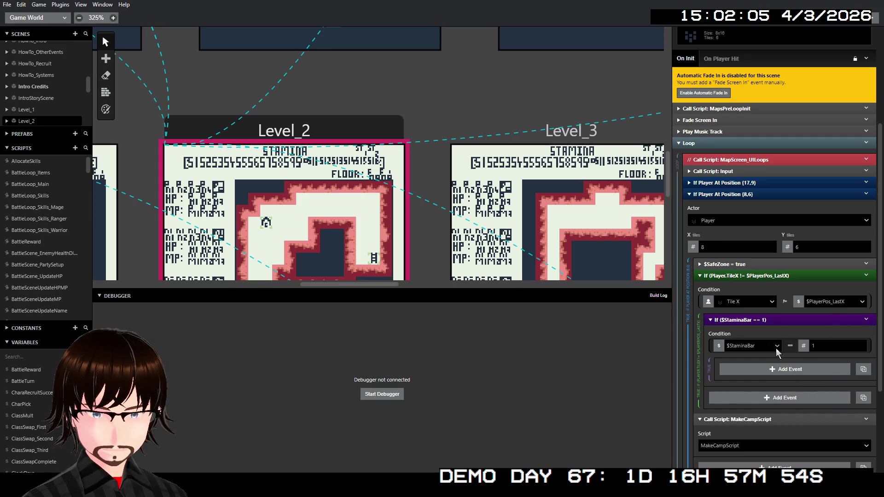
Set the nested condition's left value to the player property Tile Y.
{"action": "left_click", "coordinate": [722, 348]}
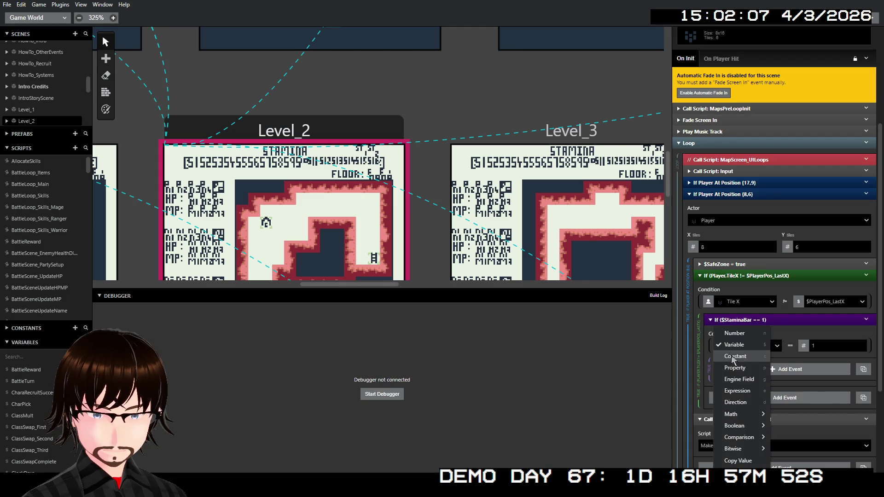
{"action": "mouse_move", "coordinate": [751, 418]}
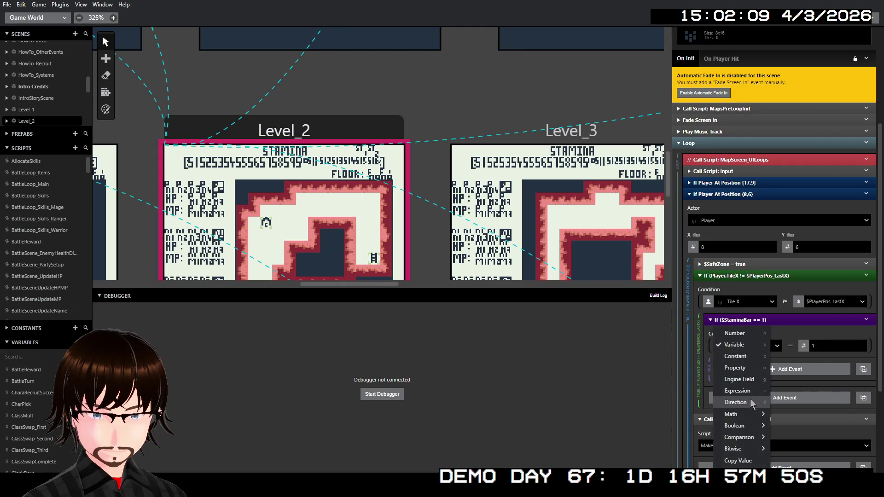
{"action": "left_click", "coordinate": [750, 399]}
{"action": "left_click", "coordinate": [719, 346]}
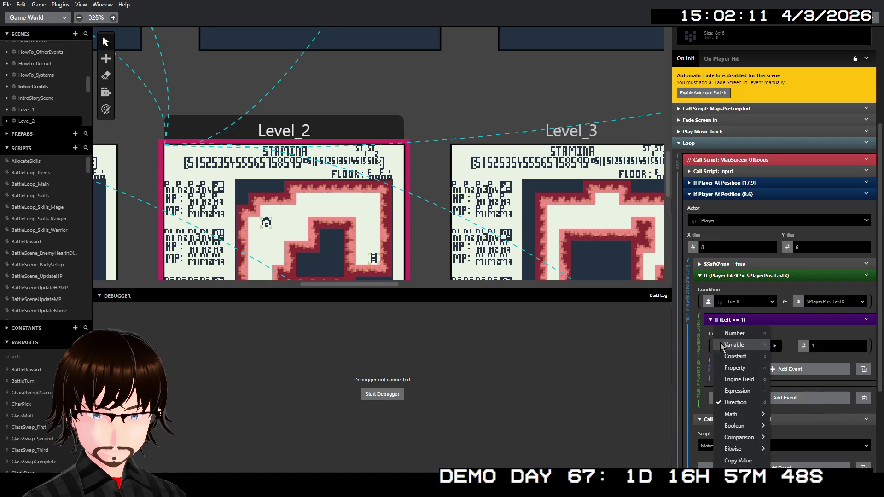
{"action": "left_click", "coordinate": [747, 377]}
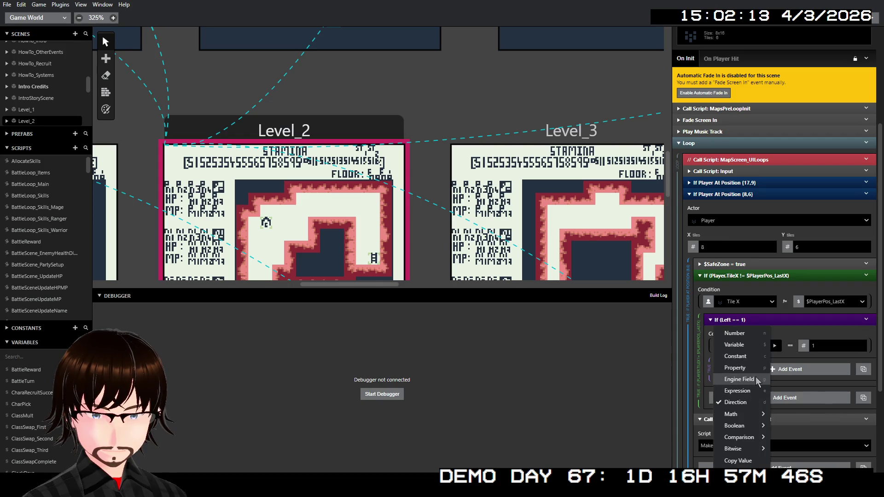
{"action": "left_click", "coordinate": [736, 346]}
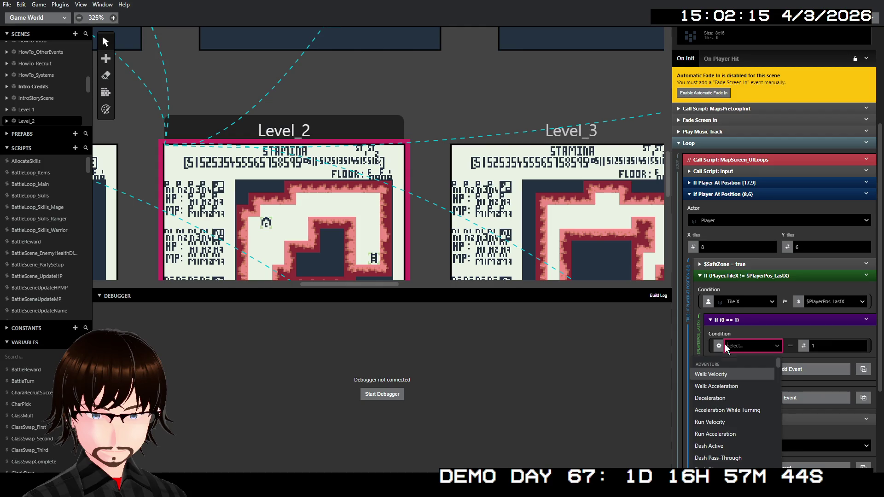
{"action": "left_click", "coordinate": [719, 346]}
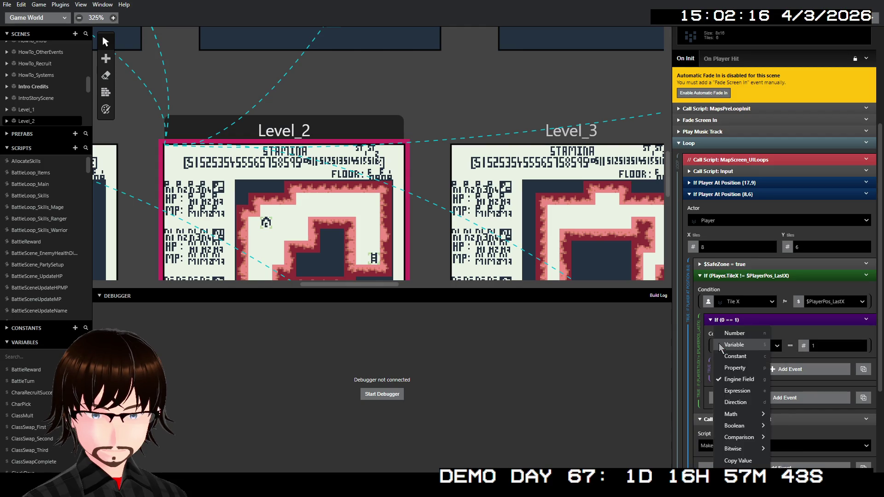
{"action": "left_click", "coordinate": [755, 369]}
{"action": "left_click", "coordinate": [748, 347]}
{"action": "left_click", "coordinate": [754, 384]}
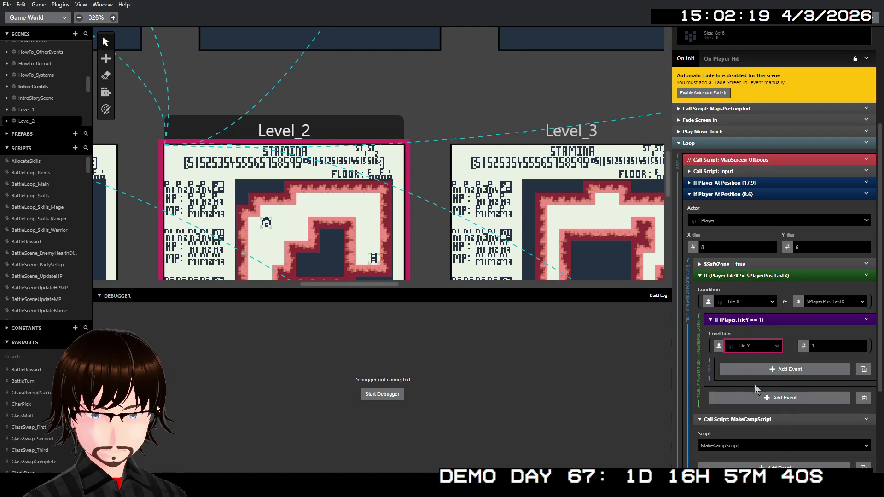
Replace the compared number 1 with variable $PlayerPos_LastY.
{"action": "double_click", "coordinate": [824, 346]}
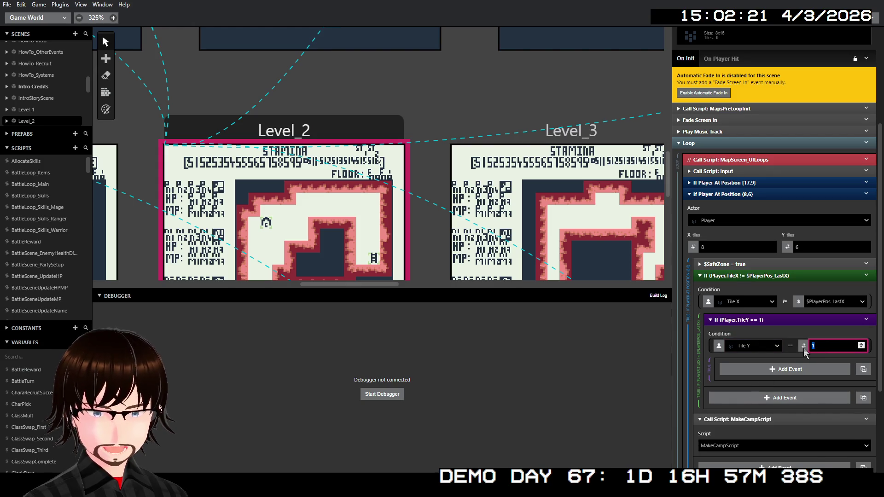
{"action": "left_click", "coordinate": [803, 348]}
{"action": "left_click", "coordinate": [818, 347]}
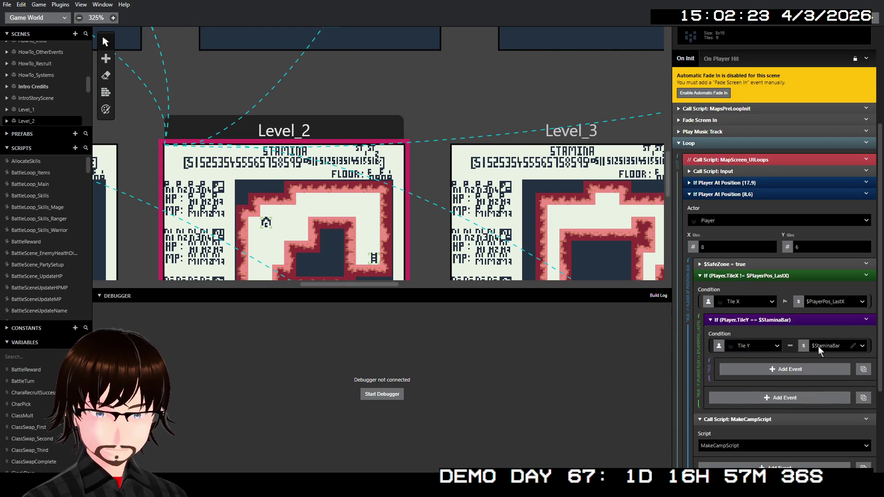
{"action": "left_click", "coordinate": [819, 348]}
{"action": "type", "text": "last"}
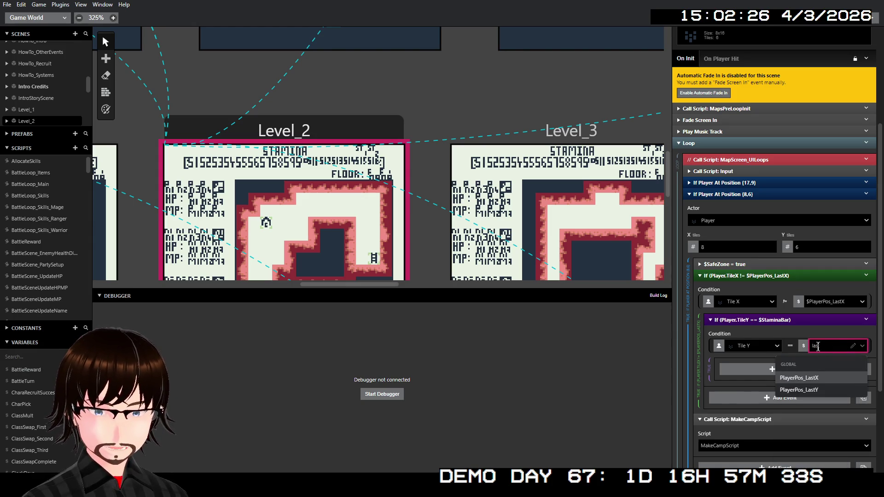
{"action": "key", "text": "Down"}
{"action": "key", "text": "Return"}
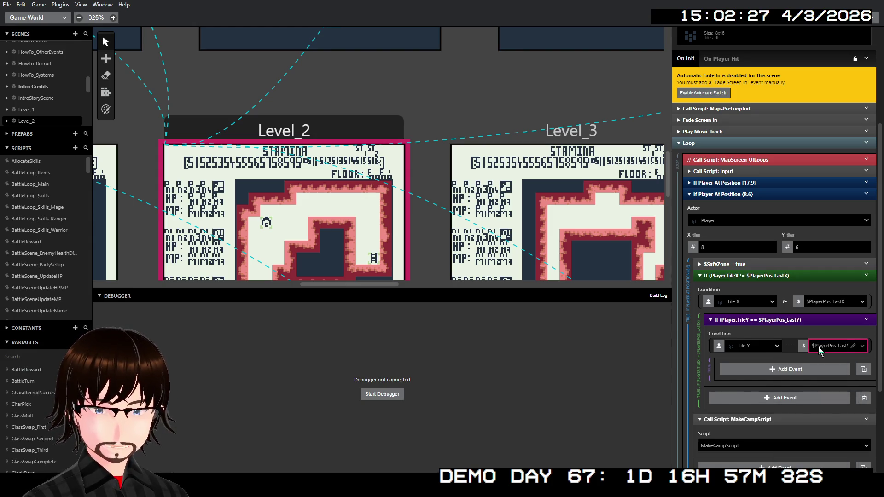
Make the Tile Y check Not Equal To and drag MakeCampScript into the inner If.
{"action": "left_click", "coordinate": [803, 346]}
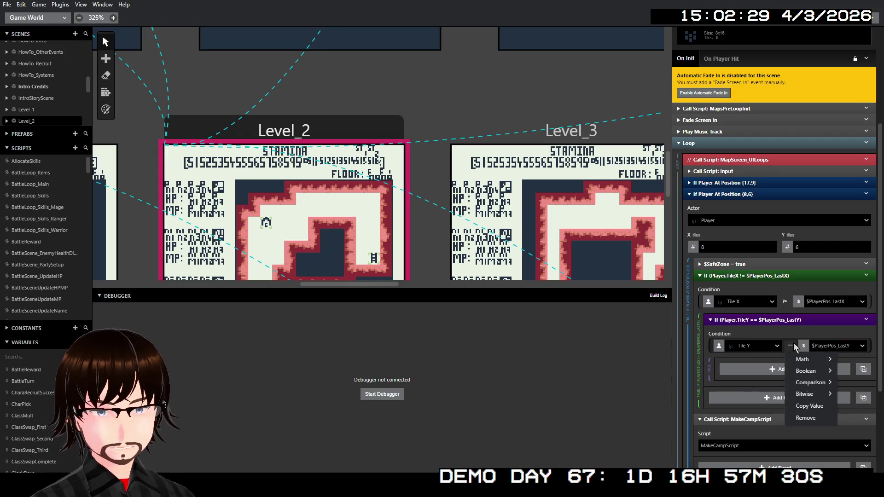
{"action": "mouse_move", "coordinate": [827, 389]}
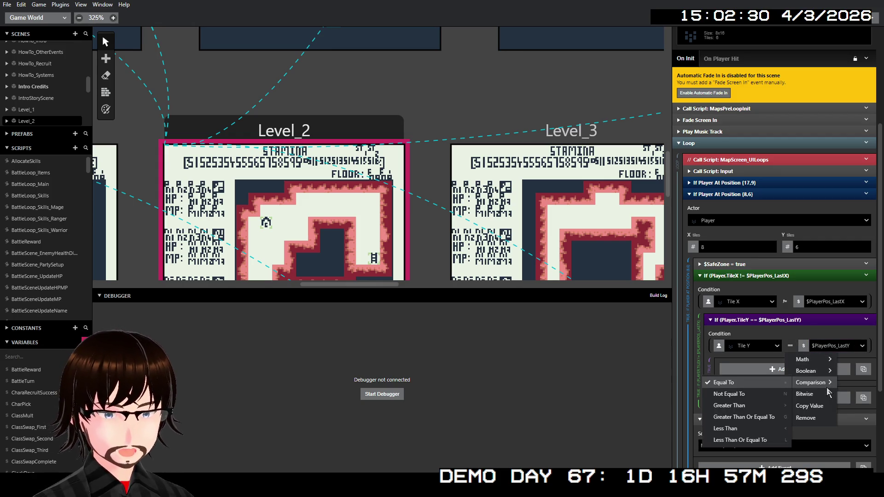
{"action": "left_click", "coordinate": [767, 394]}
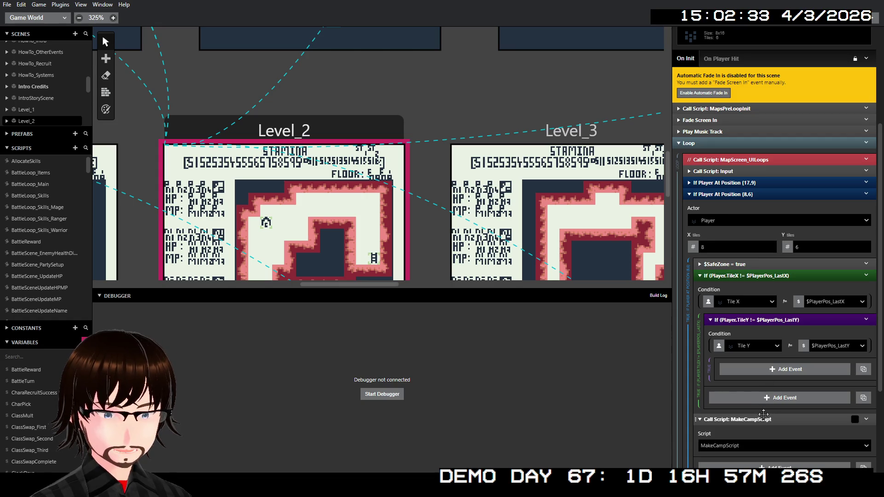
{"action": "left_click_drag", "start_coordinate": [774, 416], "coordinate": [786, 372]}
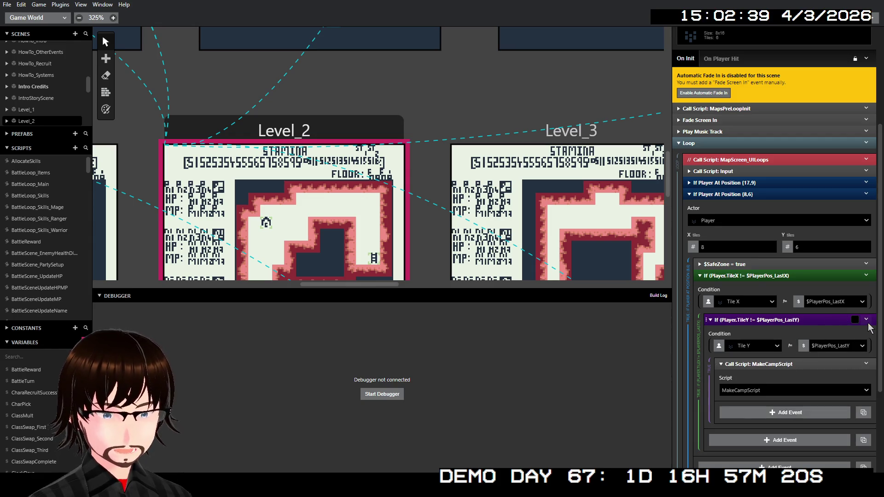
Scroll through Level_2's script to verify MakeCampScript sits inside the nested TileX/TileY checks.
{"action": "scroll", "coordinate": [825, 290], "scroll_direction": "down", "scroll_amount": 2}
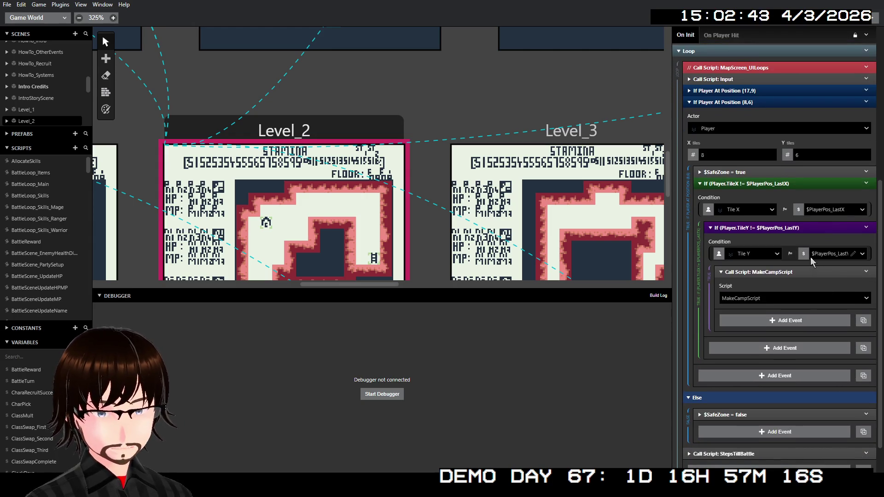
{"action": "scroll", "coordinate": [800, 332], "scroll_direction": "down", "scroll_amount": 1}
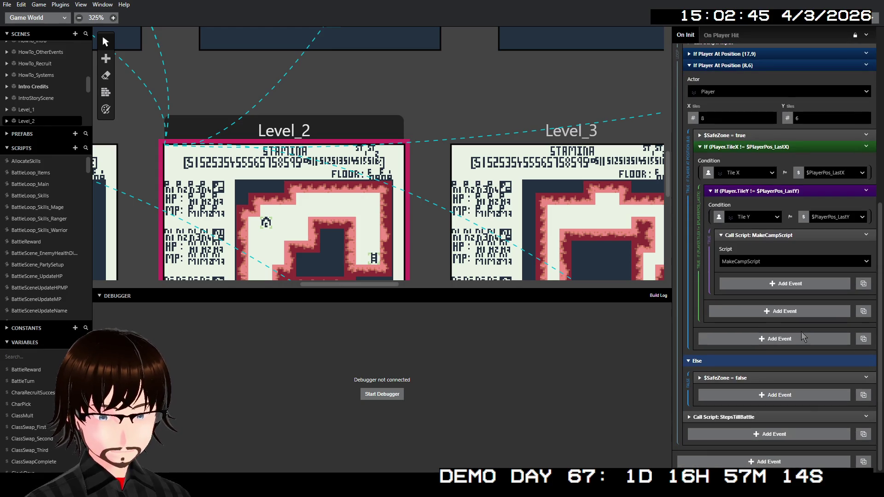
{"action": "scroll", "coordinate": [796, 324], "scroll_direction": "up", "scroll_amount": 2}
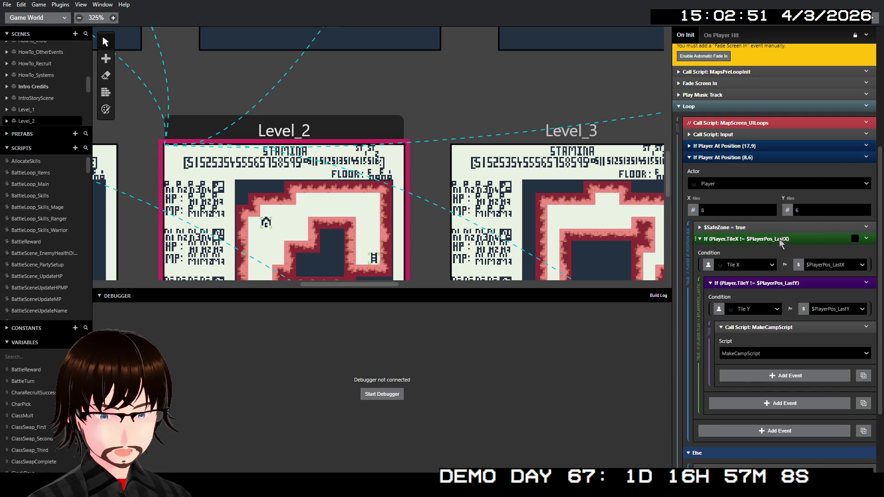
Copy the TileX If block with its nested TileY check and MakeCampScript call.
{"action": "right_click", "coordinate": [780, 243]}
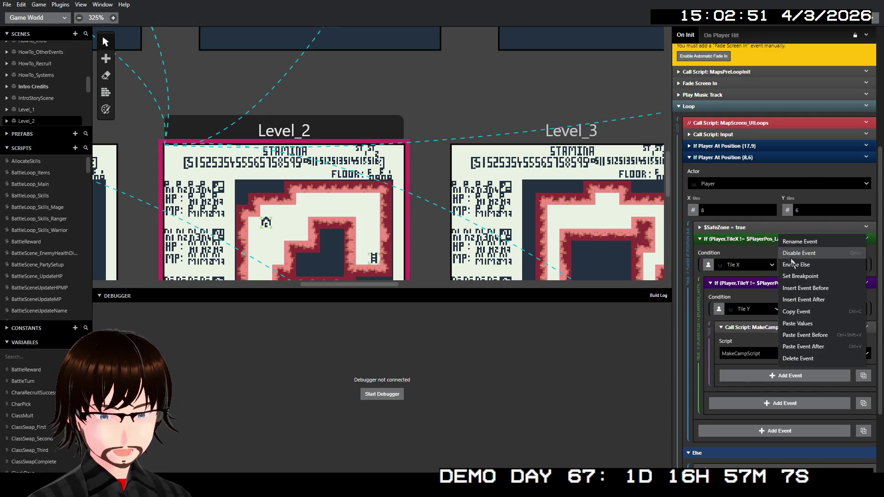
{"action": "left_click", "coordinate": [809, 312]}
{"action": "scroll", "coordinate": [429, 175], "scroll_direction": "right", "scroll_amount": 3}
{"action": "scroll", "coordinate": [455, 187], "scroll_direction": "right", "scroll_amount": 5}
{"action": "scroll", "coordinate": [488, 198], "scroll_direction": "down", "scroll_amount": 3}
{"action": "scroll", "coordinate": [513, 193], "scroll_direction": "right", "scroll_amount": 10}
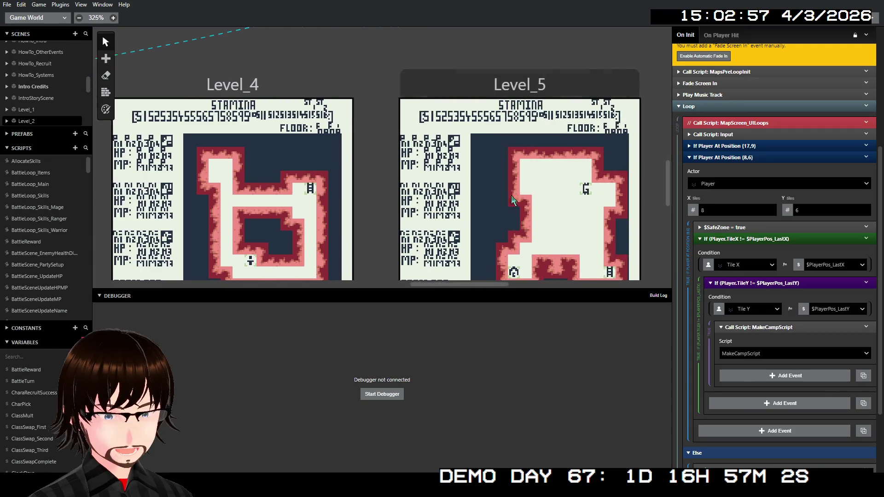
{"action": "scroll", "coordinate": [420, 103], "scroll_direction": "down", "scroll_amount": 3}
{"action": "scroll", "coordinate": [348, 50], "scroll_direction": "up", "scroll_amount": 3}
In Level_5's (9,14) check, paste the block after $SafeZone = true and delete the old MakeCampScript call.
{"action": "left_click", "coordinate": [347, 50]}
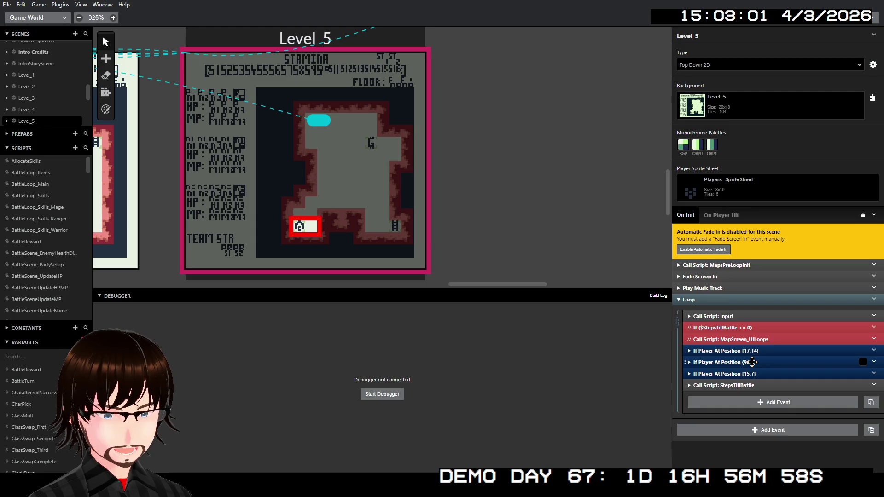
{"action": "left_click", "coordinate": [755, 363]}
{"action": "scroll", "coordinate": [748, 331], "scroll_direction": "down", "scroll_amount": 3}
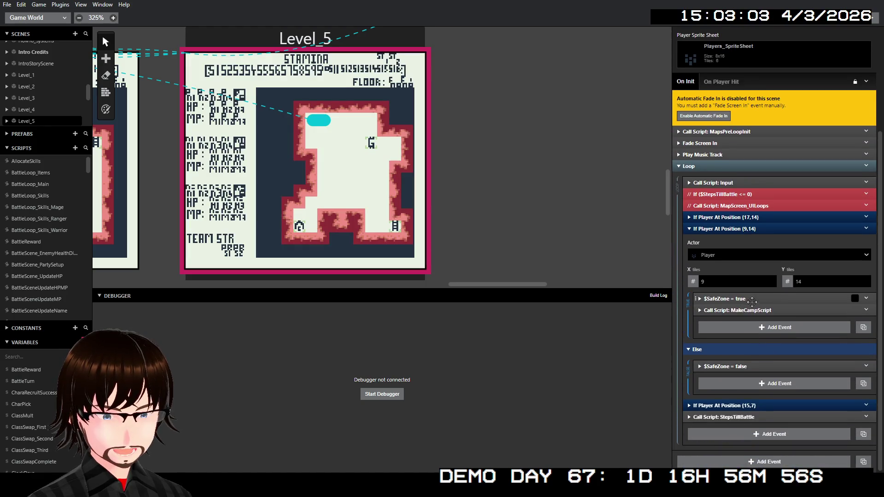
{"action": "right_click", "coordinate": [752, 300]}
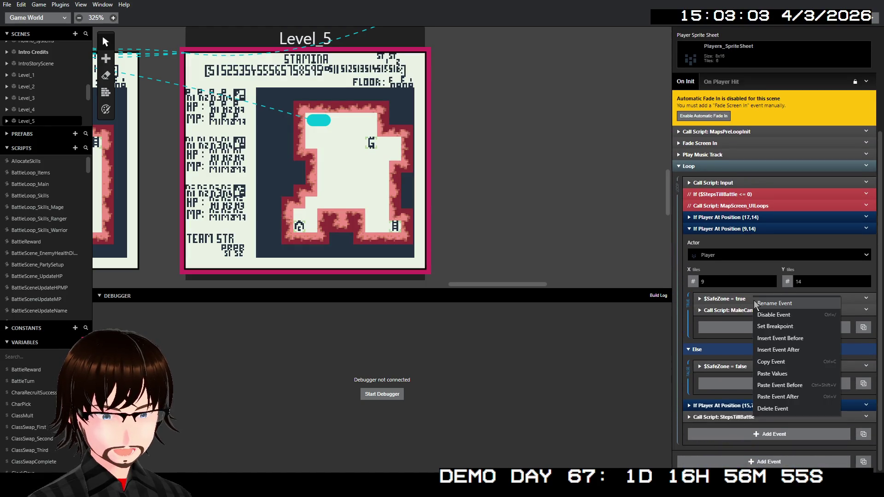
{"action": "left_click", "coordinate": [799, 396]}
{"action": "scroll", "coordinate": [778, 373], "scroll_direction": "down", "scroll_amount": 3}
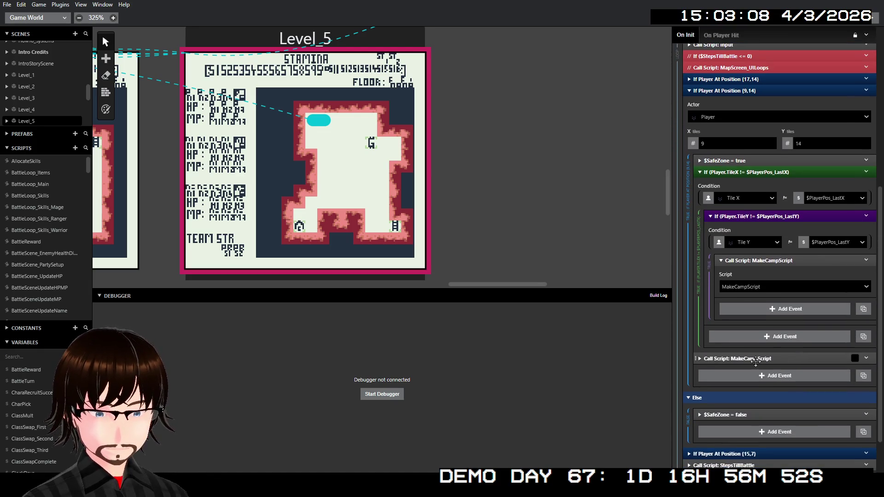
{"action": "right_click", "coordinate": [755, 360]}
{"action": "left_click", "coordinate": [788, 461]}
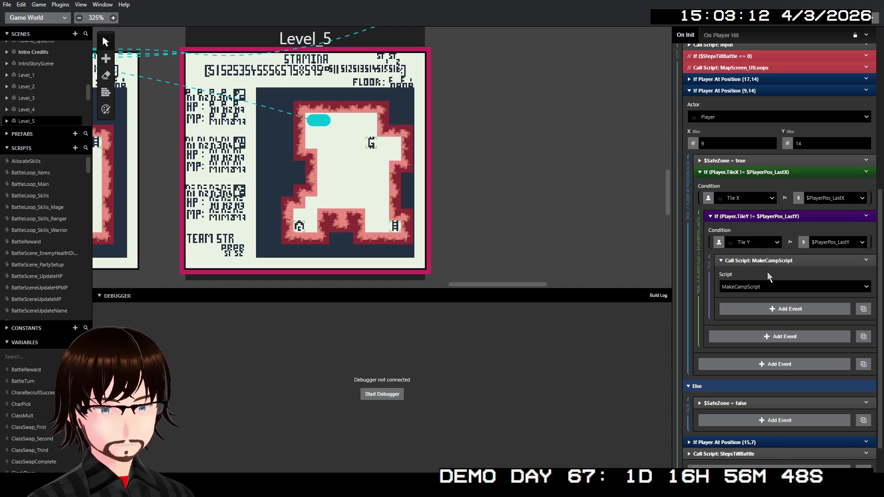
{"action": "scroll", "coordinate": [55, 233], "scroll_direction": "down", "scroll_amount": 3}
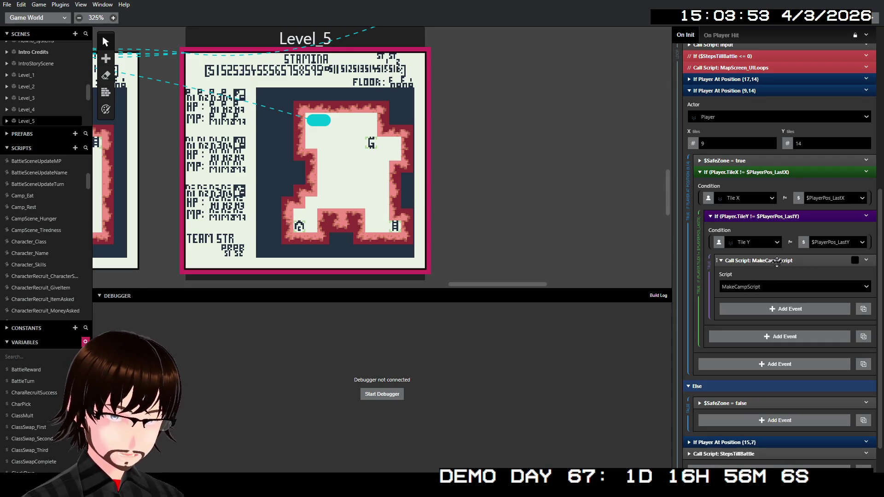
Undo the pasted tile checks and the previous edit in Level_5.
{"action": "key", "text": "ctrl+z"}
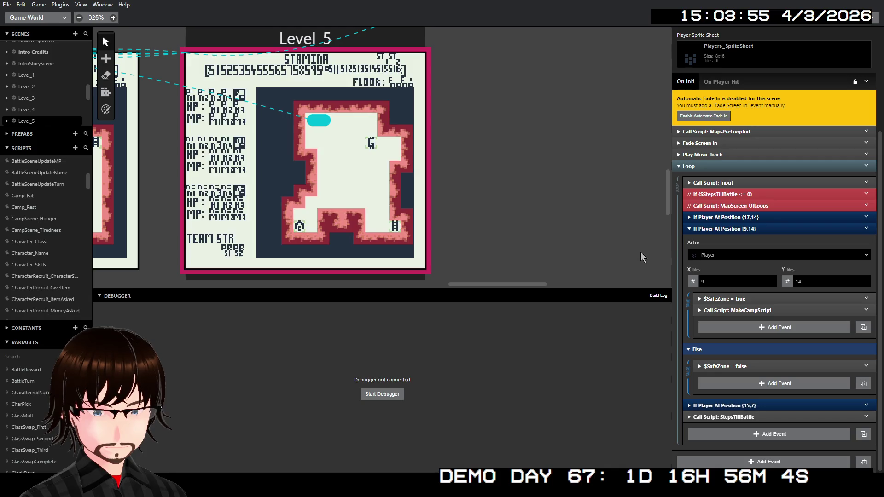
{"action": "scroll", "coordinate": [557, 238], "scroll_direction": "left", "scroll_amount": 2}
{"action": "key", "text": "ctrl+z"}
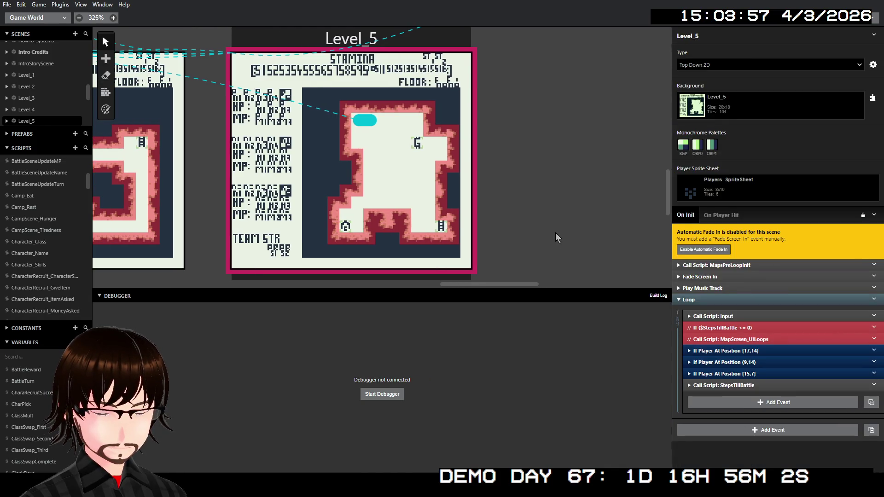
{"action": "scroll", "coordinate": [535, 224], "scroll_direction": "left", "scroll_amount": 5}
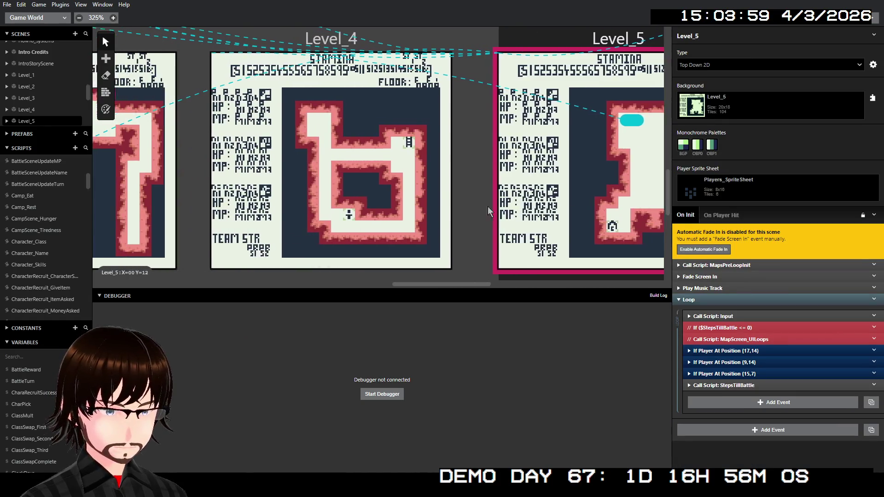
{"action": "scroll", "coordinate": [489, 212], "scroll_direction": "left", "scroll_amount": 15}
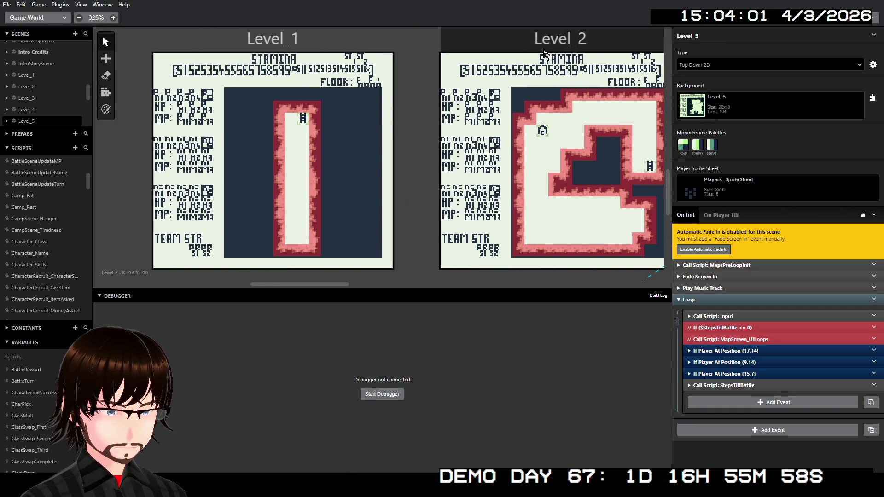
In Level_2, undo the TileY and TileX conditions, then collapse MakeCampScript and the (8,6) check.
{"action": "left_click", "coordinate": [544, 53]}
{"action": "key", "text": "ctrl+z"}
{"action": "key", "text": "ctrl+z"}
{"action": "key", "text": "ctrl+z"}
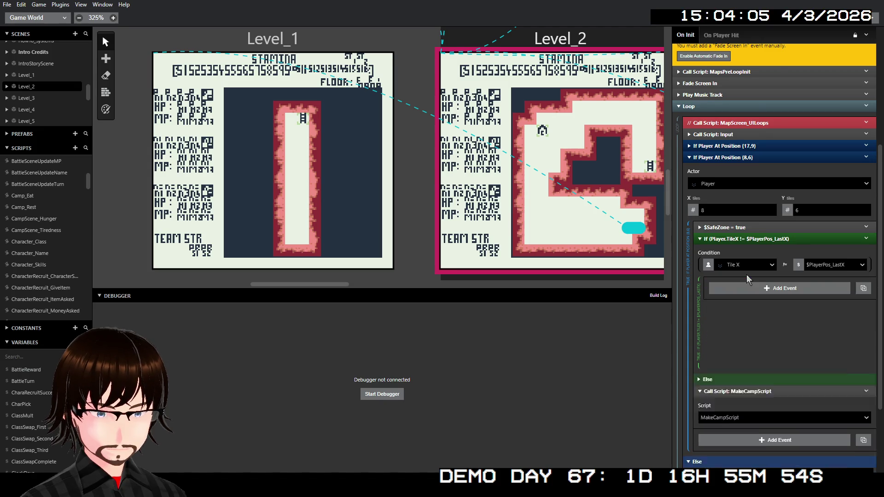
{"action": "key", "text": "ctrl+z"}
{"action": "key", "text": "ctrl+z"}
{"action": "key", "text": "ctrl+z"}
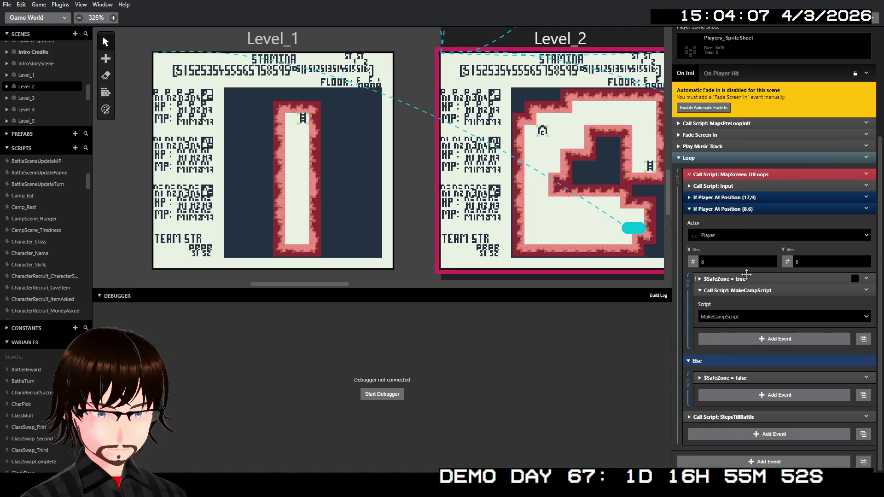
{"action": "left_click", "coordinate": [753, 290]}
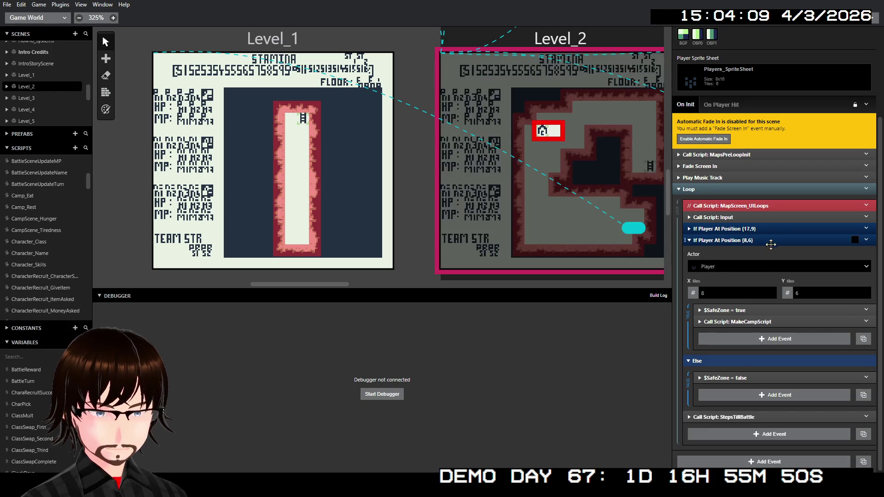
{"action": "left_click", "coordinate": [771, 243]}
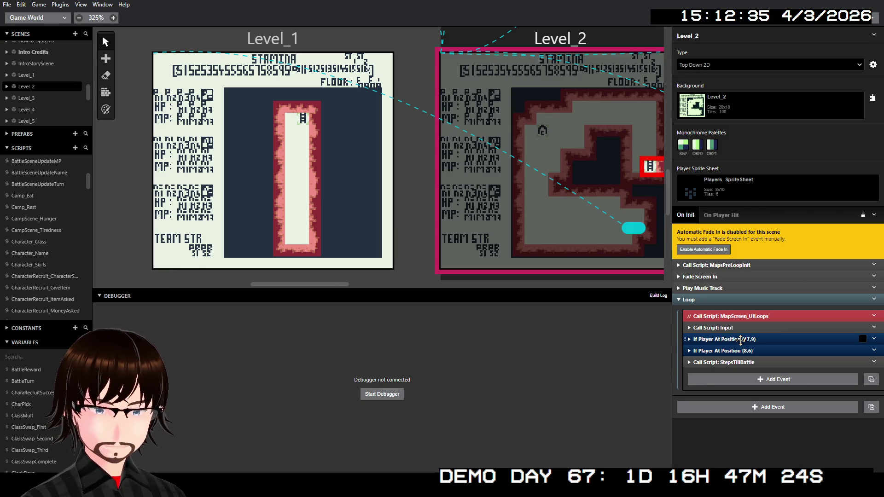
Expand the If Player At Position (17,9) event and bring up its $SafeZone event's options.
{"action": "left_click", "coordinate": [741, 340]}
{"action": "scroll", "coordinate": [739, 299], "scroll_direction": "down", "scroll_amount": 3}
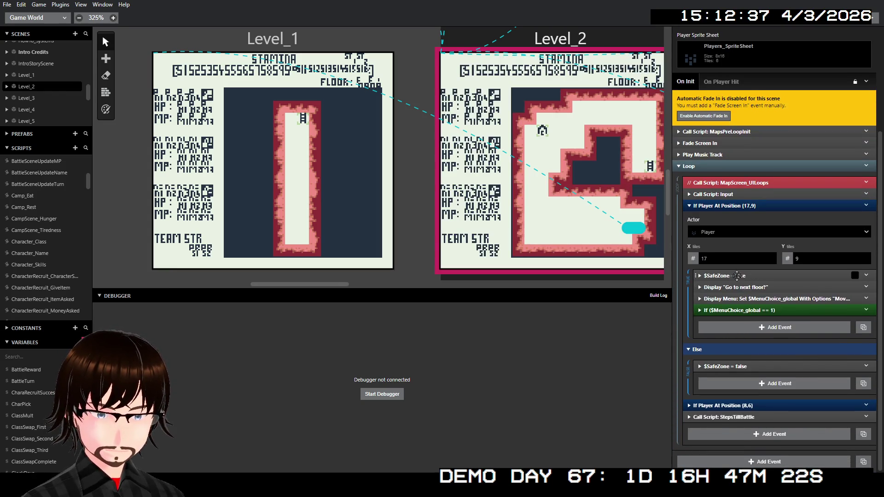
{"action": "right_click", "coordinate": [732, 276]}
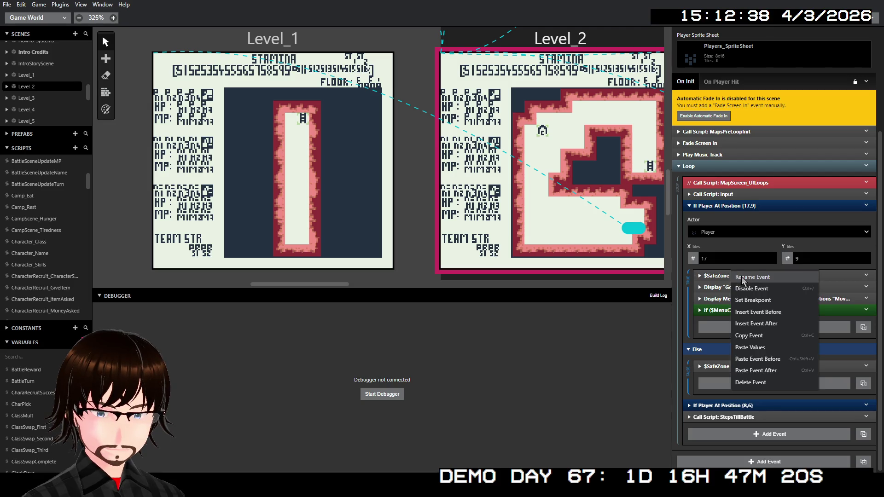
Add an If event after the $SafeZone event and set its variable to SafeZone.
{"action": "left_click", "coordinate": [778, 323]}
{"action": "type", "text": "if"}
{"action": "key", "text": "Return"}
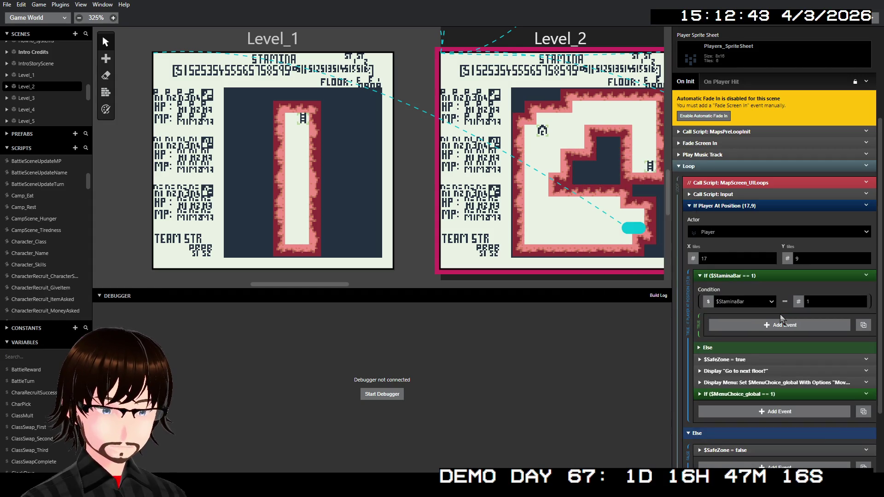
{"action": "left_click", "coordinate": [708, 302]}
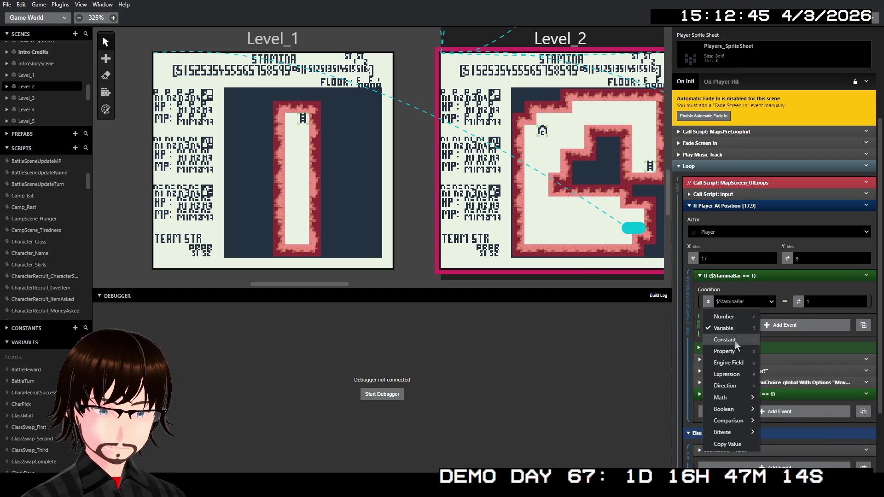
{"action": "left_click", "coordinate": [757, 305]}
{"action": "type", "text": "saf"}
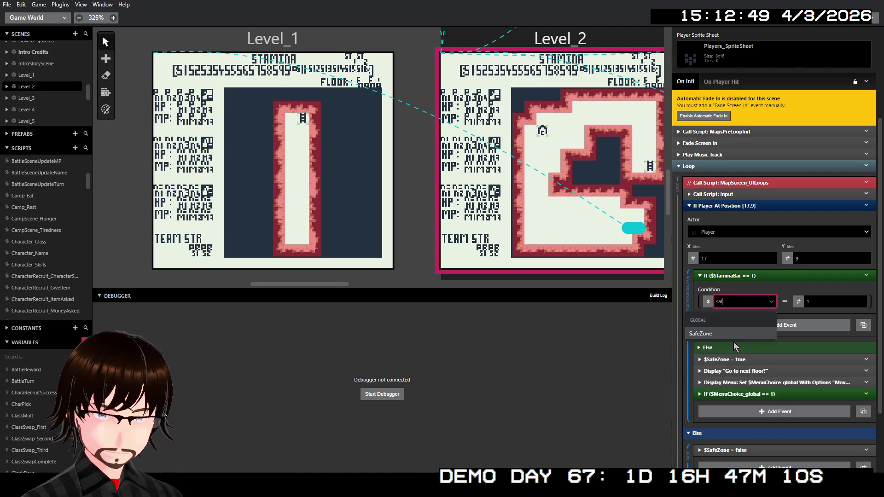
{"action": "left_click", "coordinate": [732, 334]}
Make the condition $SafeZone Not Equal To Boolean True and remove its Else branch.
{"action": "left_click", "coordinate": [785, 302]}
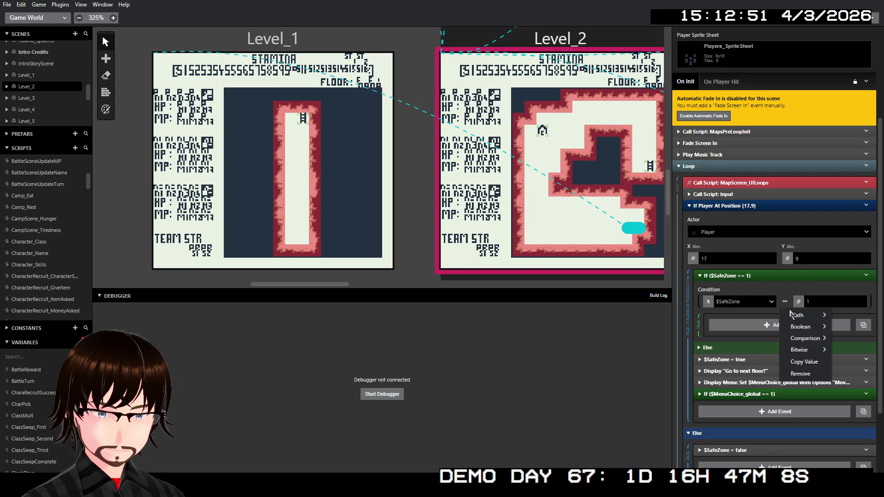
{"action": "mouse_move", "coordinate": [803, 338]}
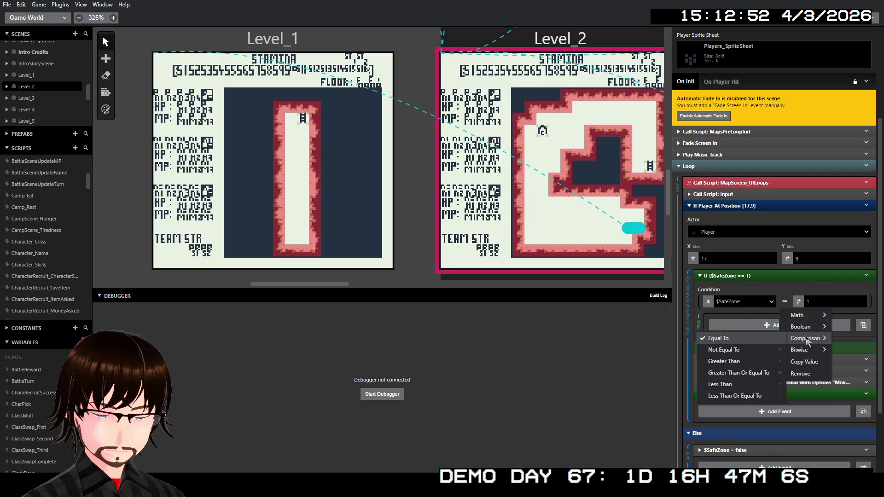
{"action": "left_click", "coordinate": [778, 350]}
{"action": "left_click", "coordinate": [799, 302]}
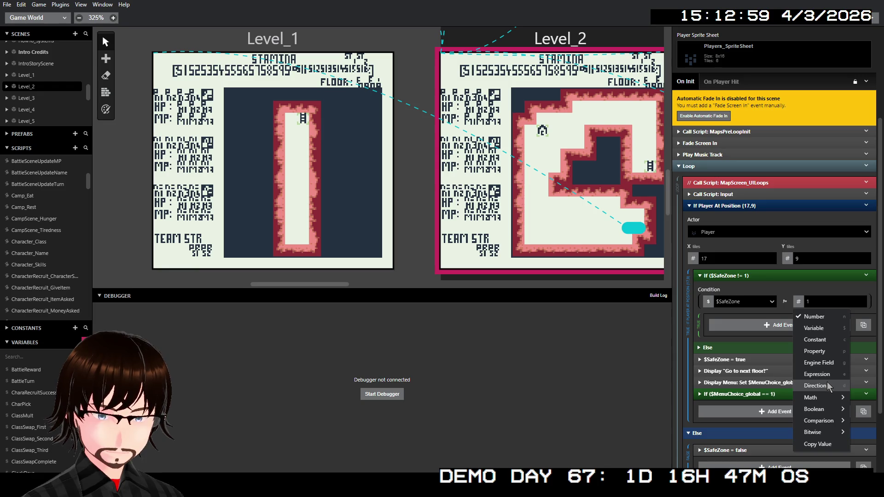
{"action": "mouse_move", "coordinate": [818, 410]}
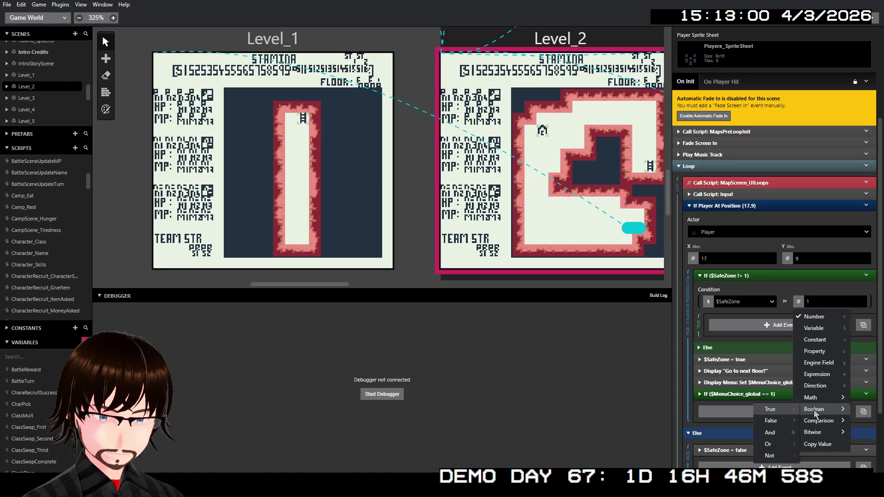
{"action": "left_click", "coordinate": [776, 409]}
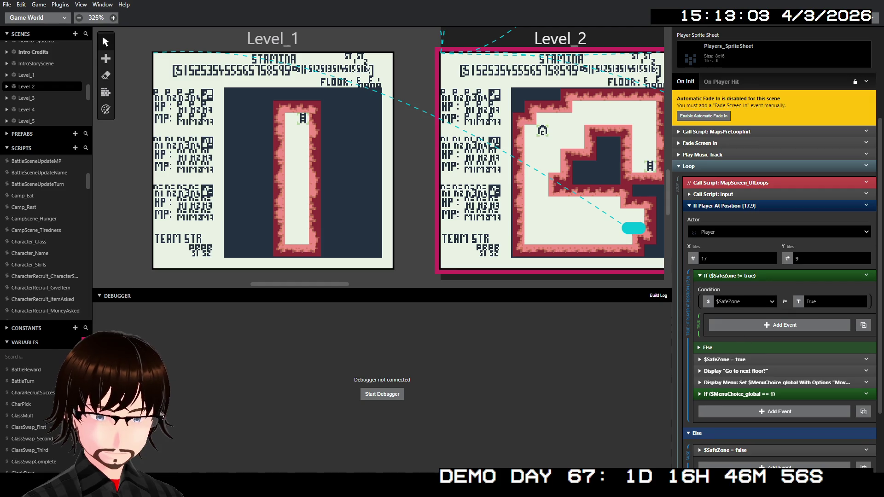
{"action": "right_click", "coordinate": [835, 276]}
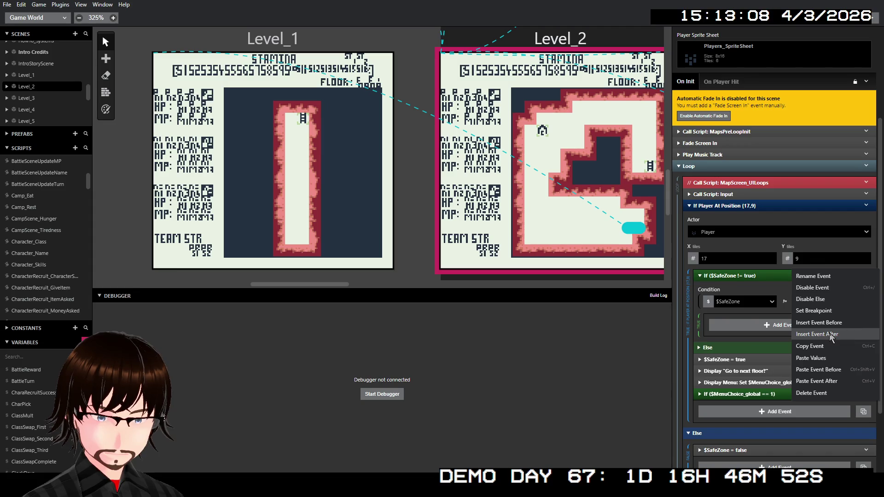
{"action": "left_click", "coordinate": [830, 299]}
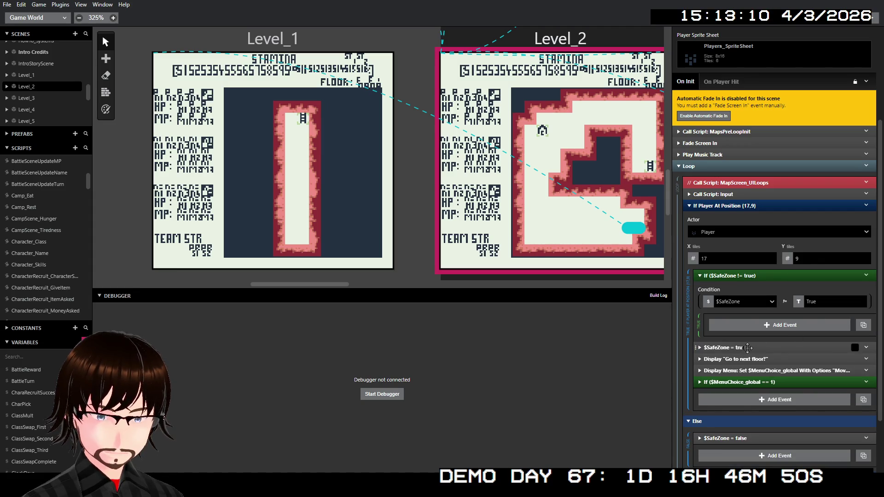
Move $SafeZone = true, the 'Go to next floor?' prompt and Display Menu into the SafeZone If.
{"action": "left_click", "coordinate": [747, 348]}
{"action": "left_click", "coordinate": [750, 361], "text": "shift"}
{"action": "left_click", "coordinate": [753, 370], "text": "shift"}
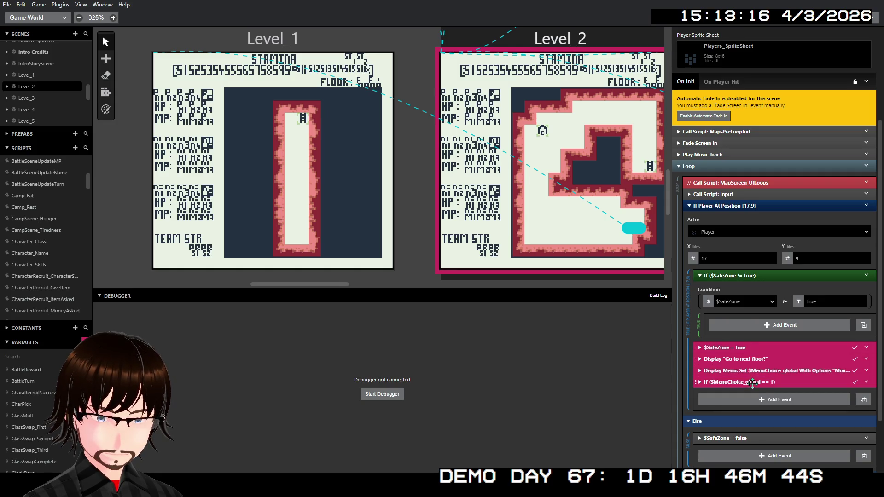
{"action": "left_click_drag", "start_coordinate": [754, 382], "coordinate": [768, 327]}
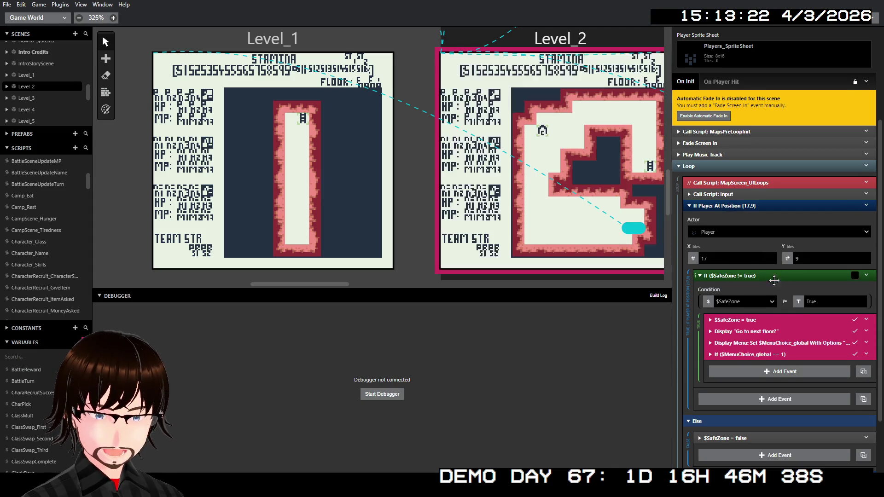
{"action": "scroll", "coordinate": [775, 317], "scroll_direction": "down", "scroll_amount": 1}
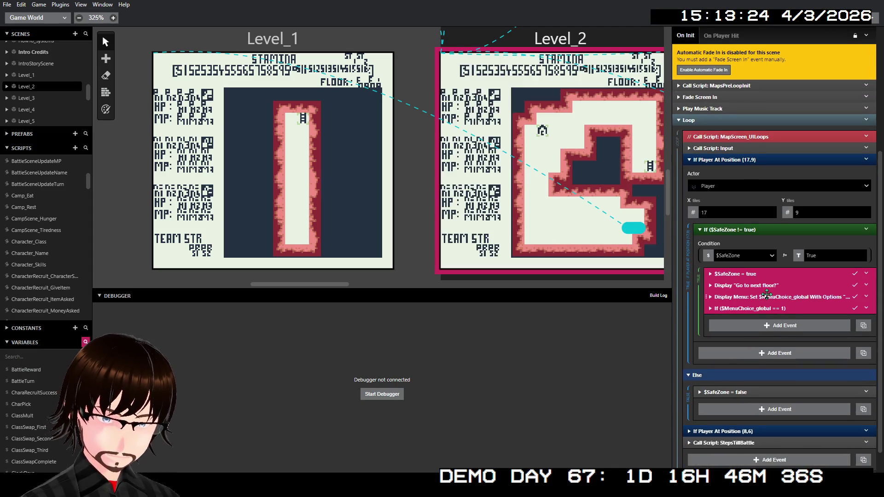
Copy the SafeZone If, delete the wrapper, and collapse the (17,9) position check.
{"action": "right_click", "coordinate": [763, 230]}
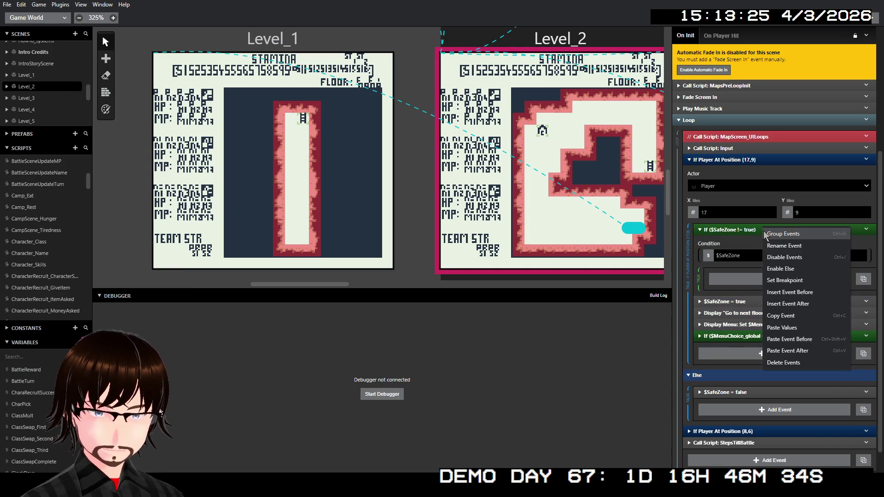
{"action": "left_click", "coordinate": [788, 320]}
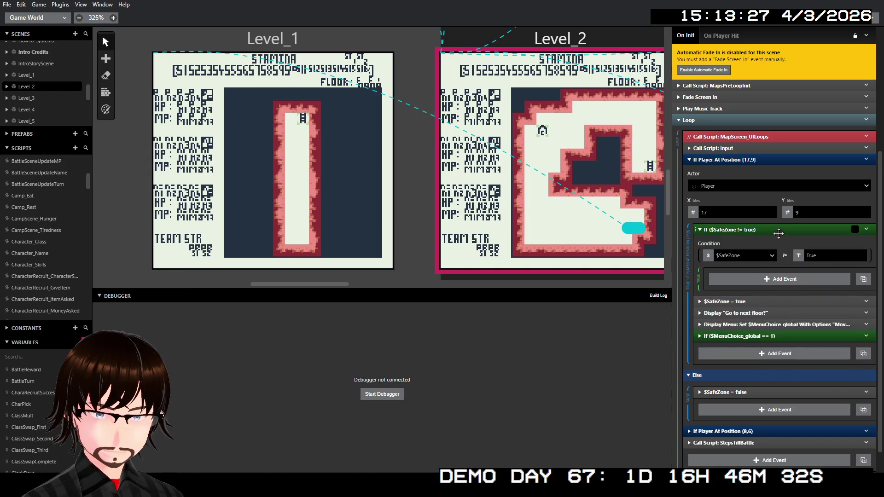
{"action": "right_click", "coordinate": [778, 233]}
{"action": "left_click", "coordinate": [800, 351]}
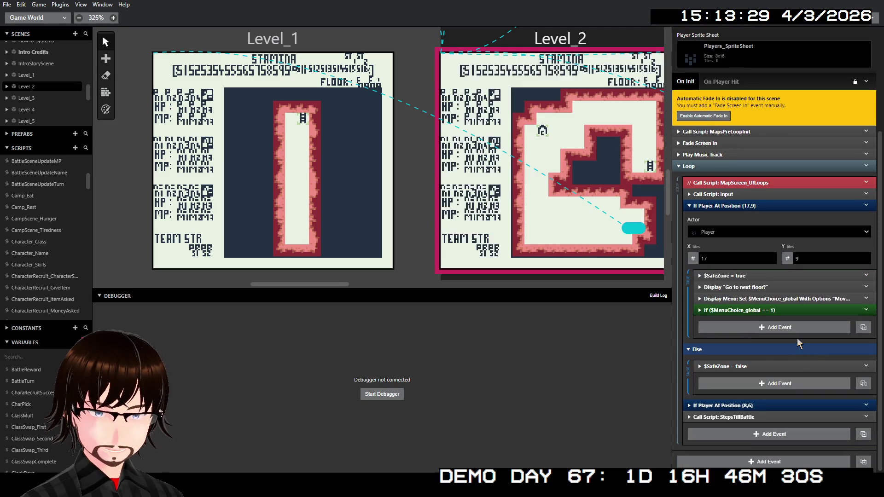
{"action": "left_click", "coordinate": [724, 206]}
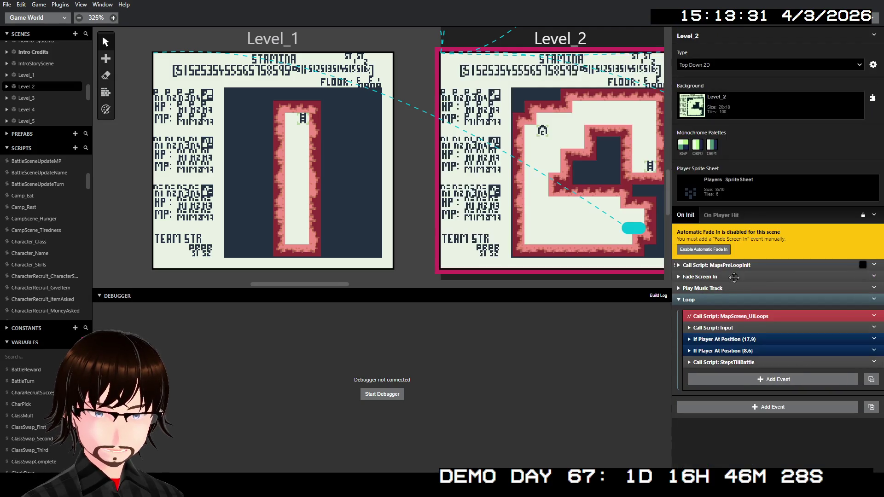
Expand the (8,6) position check and collapse the (17,9) position check.
{"action": "left_click", "coordinate": [732, 351]}
{"action": "scroll", "coordinate": [737, 331], "scroll_direction": "down", "scroll_amount": 3}
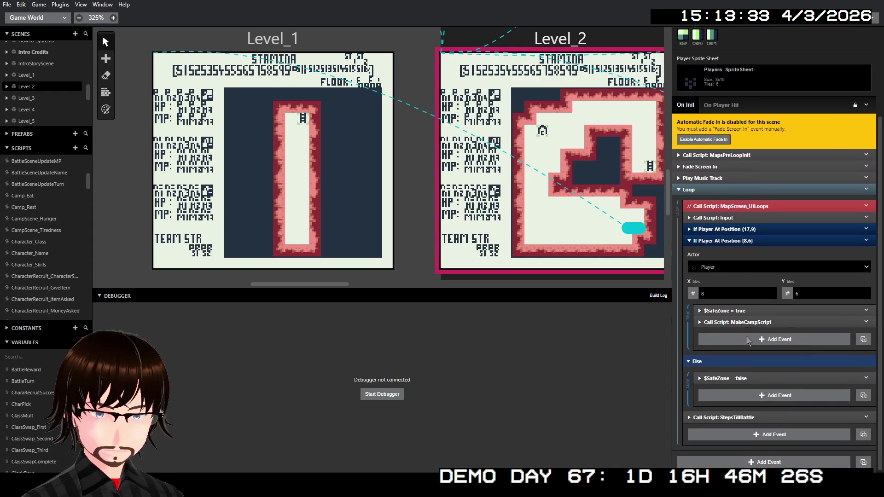
{"action": "right_click", "coordinate": [742, 312]}
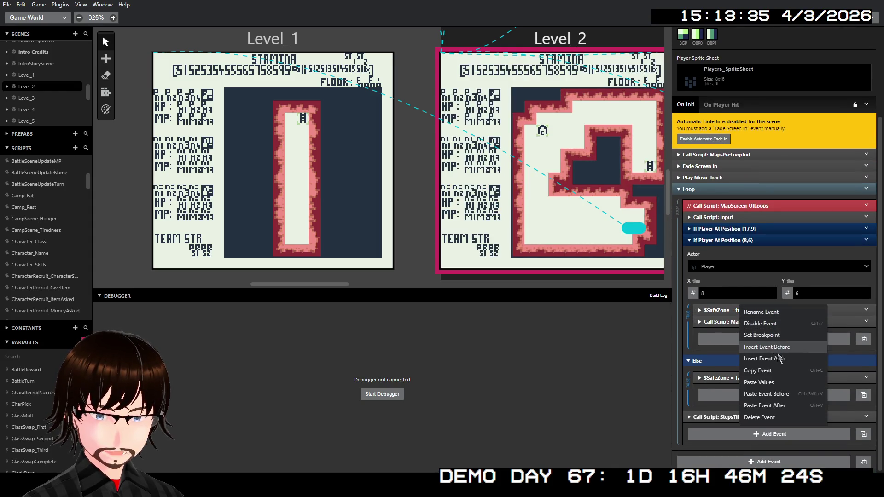
{"action": "left_click", "coordinate": [777, 390]}
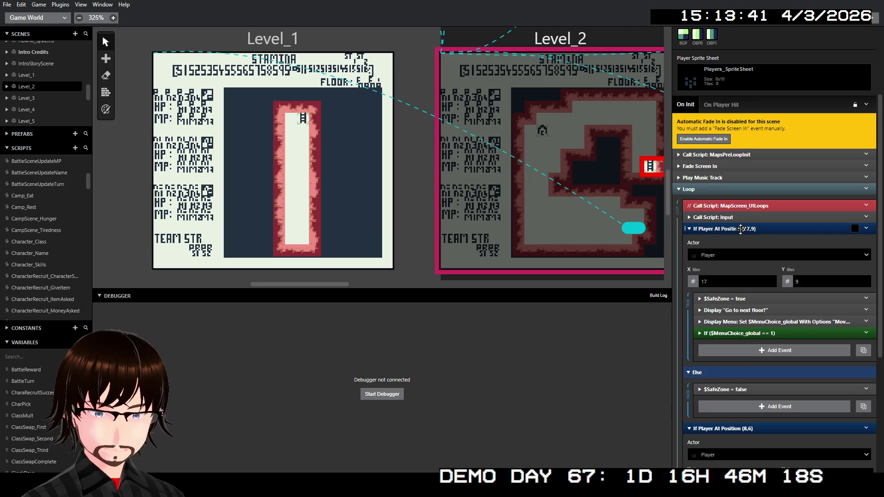
{"action": "left_click", "coordinate": [740, 229]}
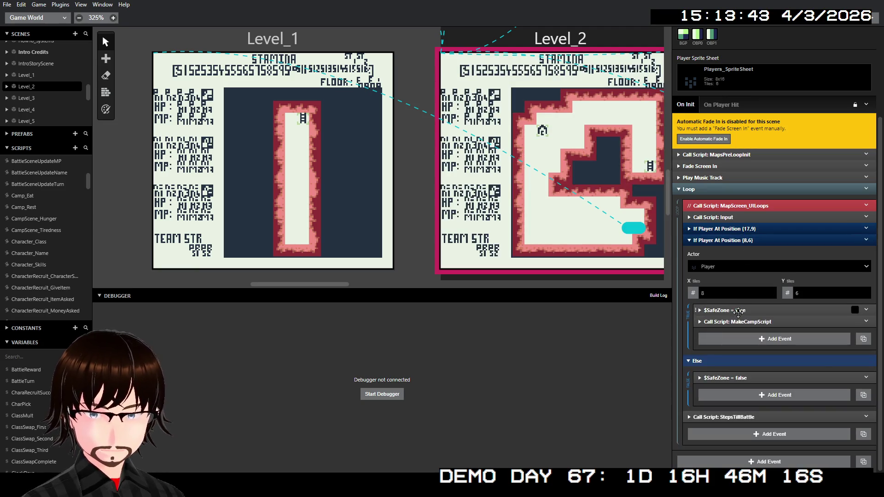
Insert an If event before $SafeZone = true that tests SafeZone Not Equal To boolean True.
{"action": "right_click", "coordinate": [738, 312]}
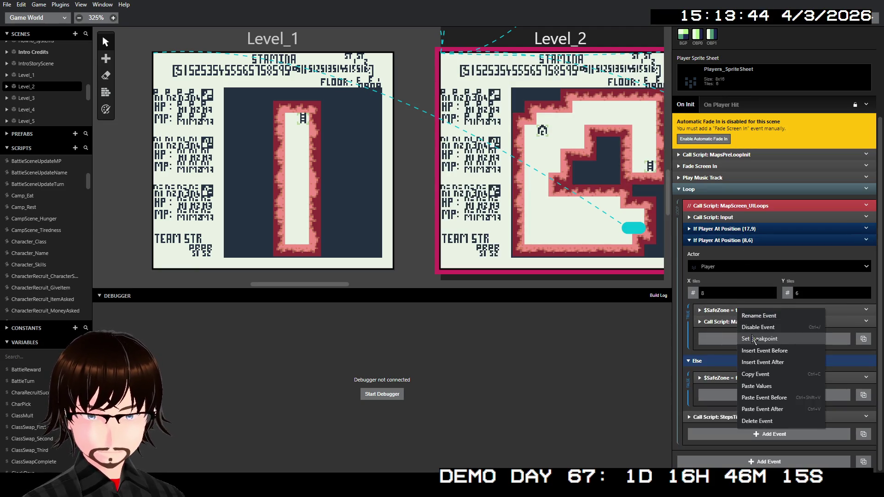
{"action": "left_click", "coordinate": [783, 355]}
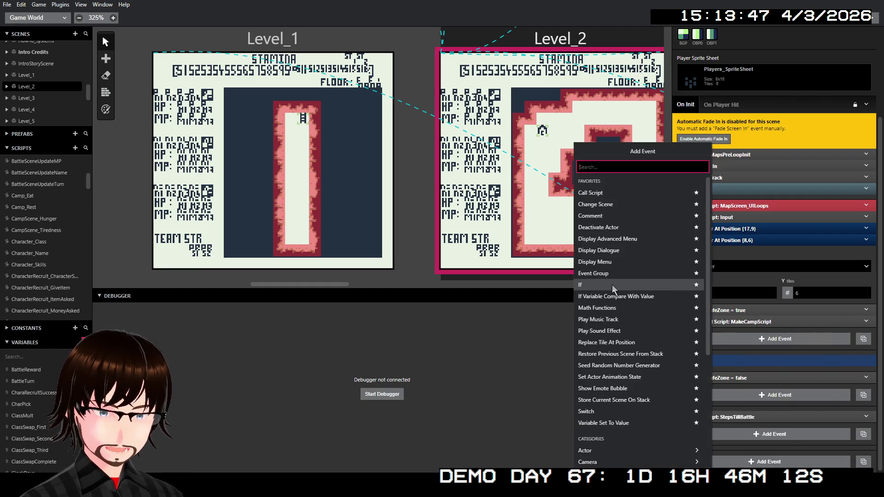
{"action": "left_click", "coordinate": [657, 296]}
{"action": "left_click", "coordinate": [737, 339]}
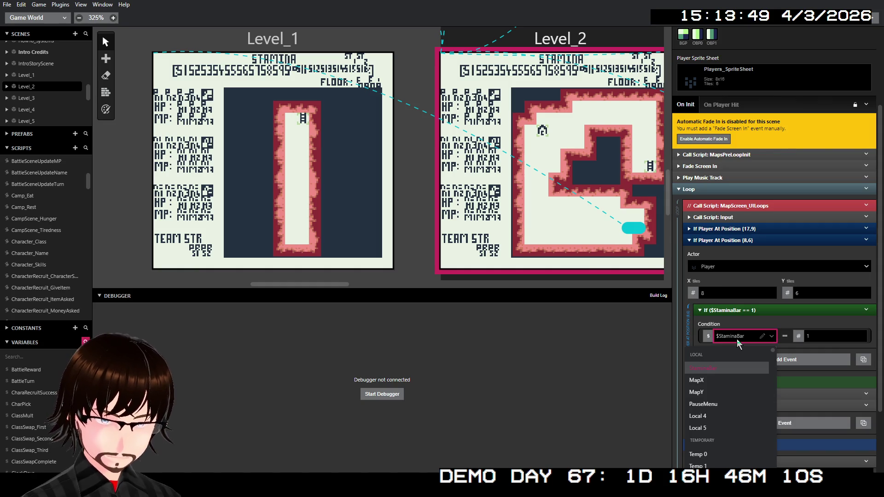
{"action": "type", "text": "safe"}
{"action": "key", "text": "Return"}
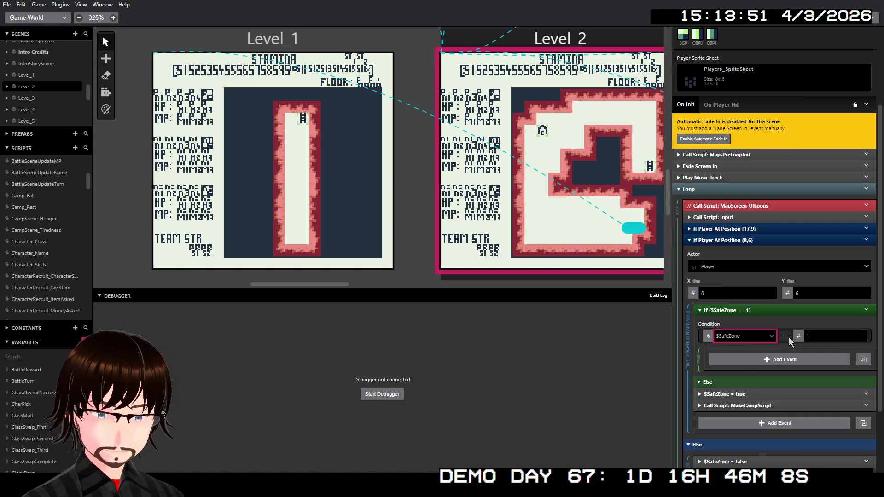
{"action": "left_click", "coordinate": [789, 339]}
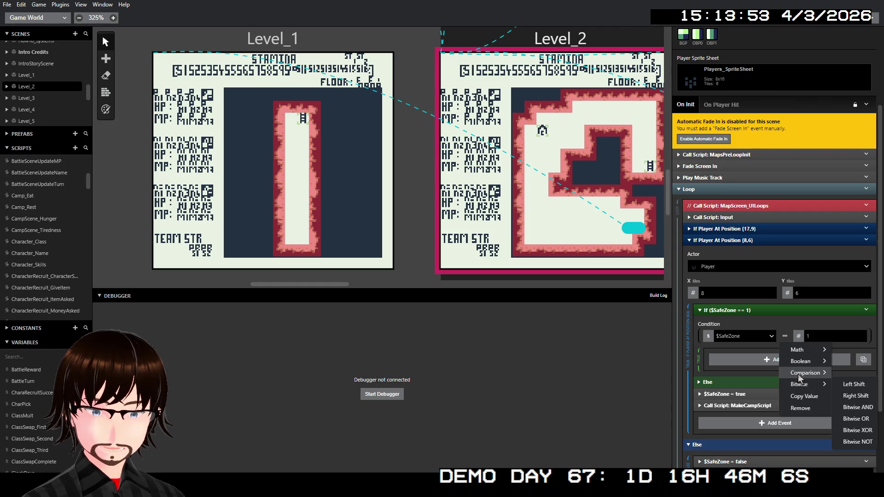
{"action": "left_click", "coordinate": [764, 385]}
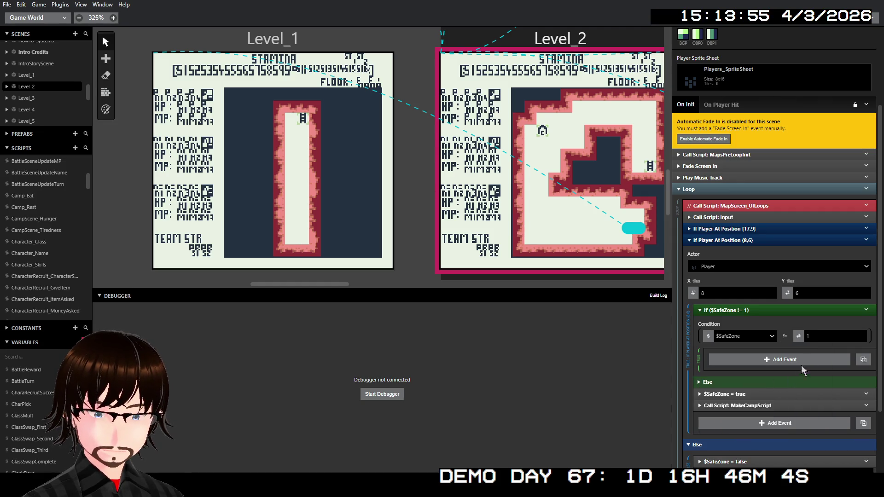
{"action": "left_click", "coordinate": [799, 339]}
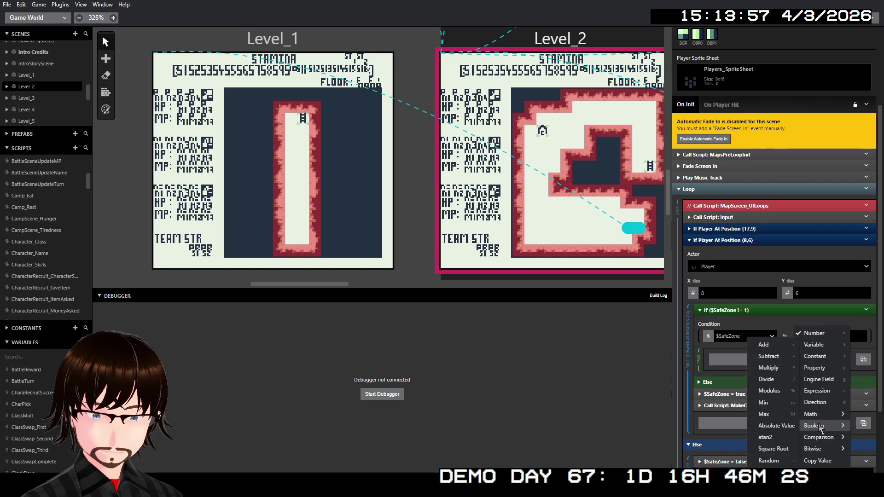
{"action": "mouse_move", "coordinate": [820, 429]}
{"action": "left_click", "coordinate": [776, 417]}
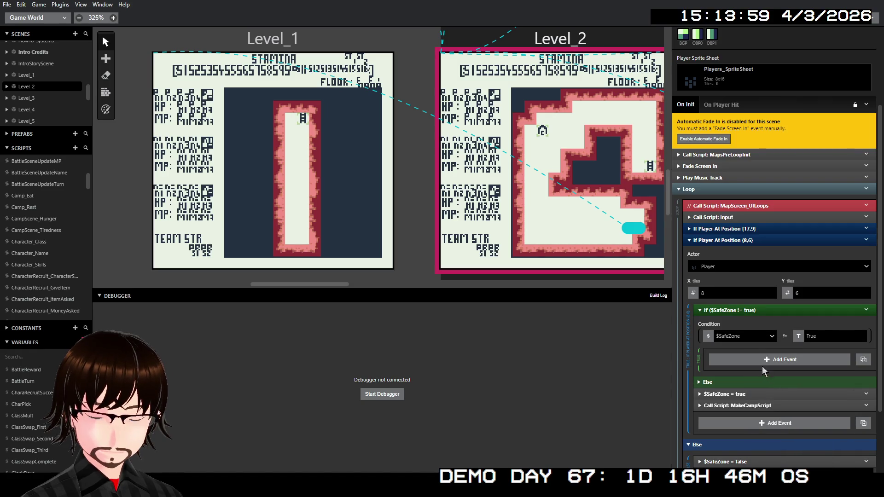
Remove the If's Else, move $SafeZone = true into its branch, and launch a playtest.
{"action": "right_click", "coordinate": [758, 313]}
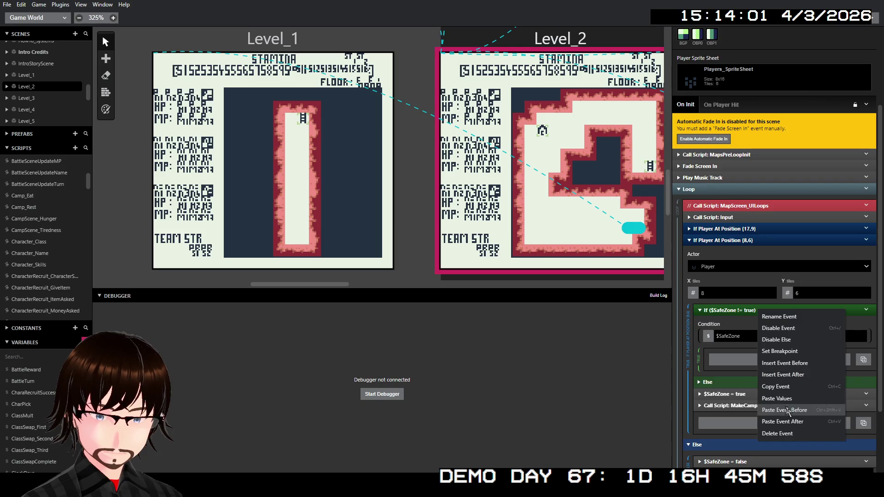
{"action": "left_click", "coordinate": [777, 339]}
{"action": "left_click", "coordinate": [766, 383]}
{"action": "left_click_drag", "start_coordinate": [765, 382], "coordinate": [770, 359]}
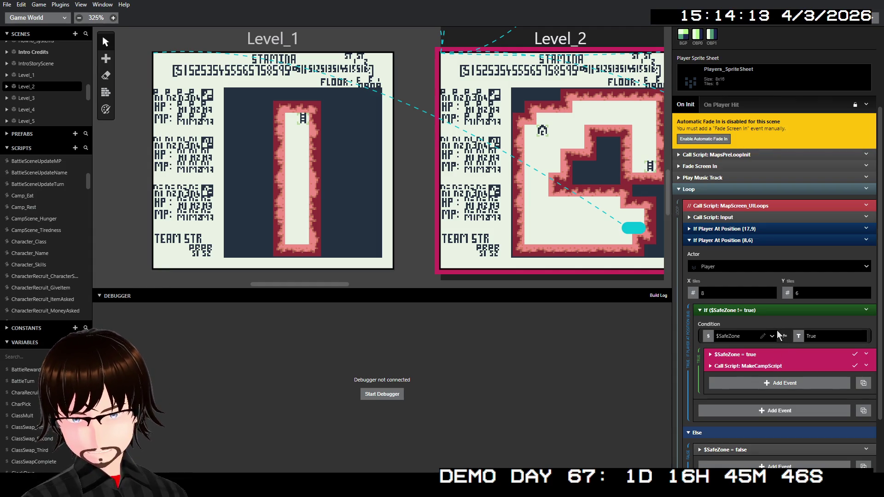
{"action": "left_click", "coordinate": [872, 20]}
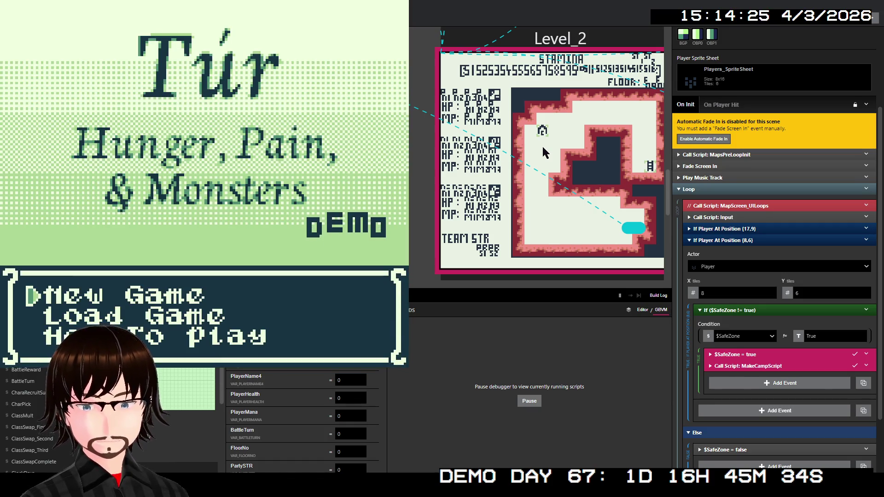
Start a new game, keep the default name, and choose the Warrior class with the Frenzy skill.
{"action": "key", "text": "z"}
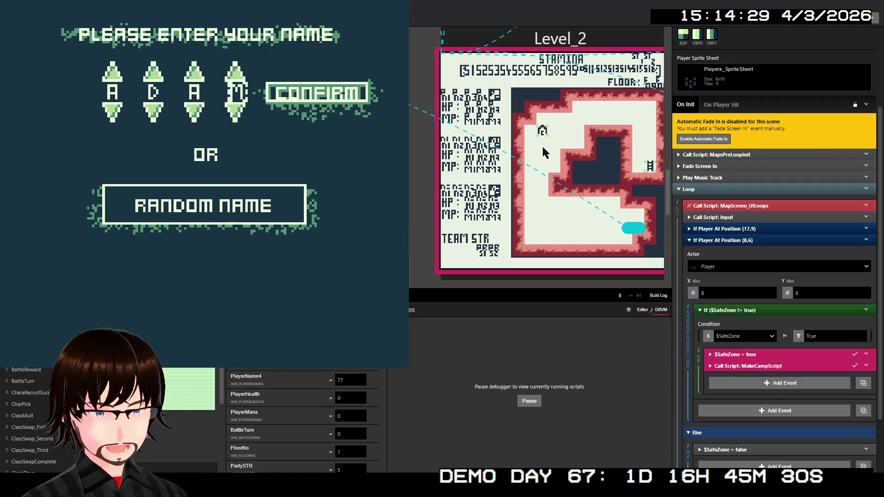
{"action": "key", "text": "z"}
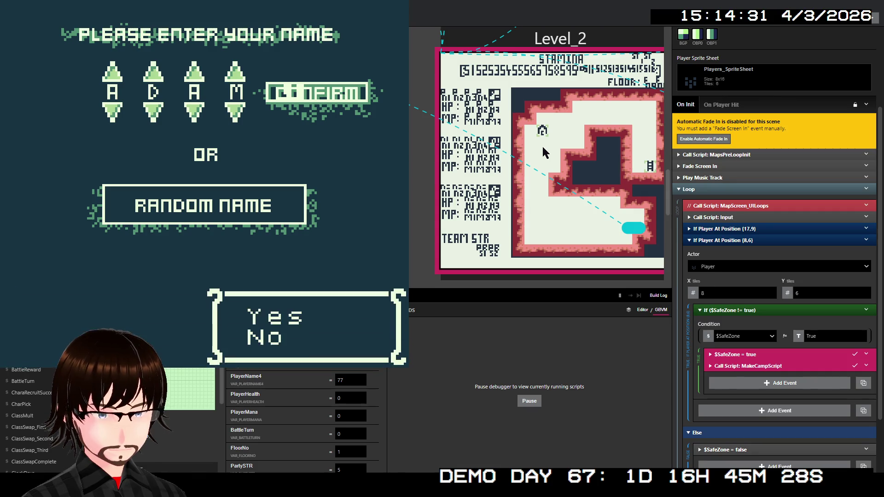
{"action": "key", "text": "z"}
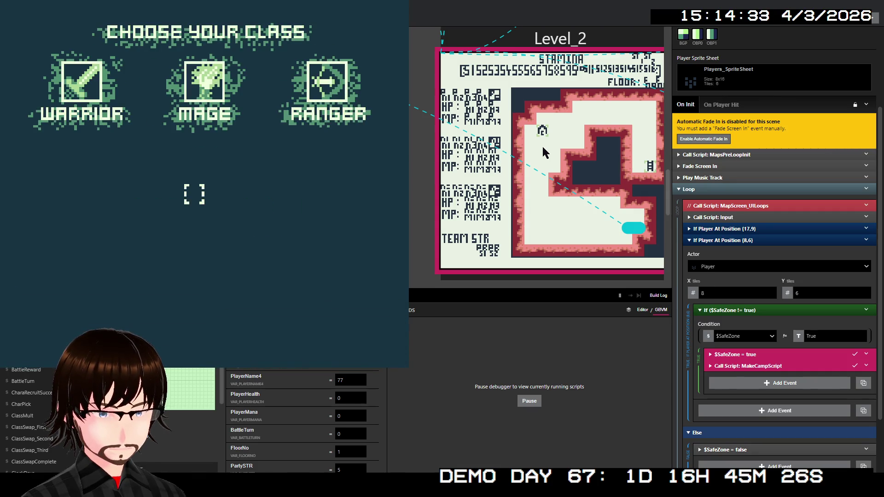
{"action": "key", "text": "Left"}
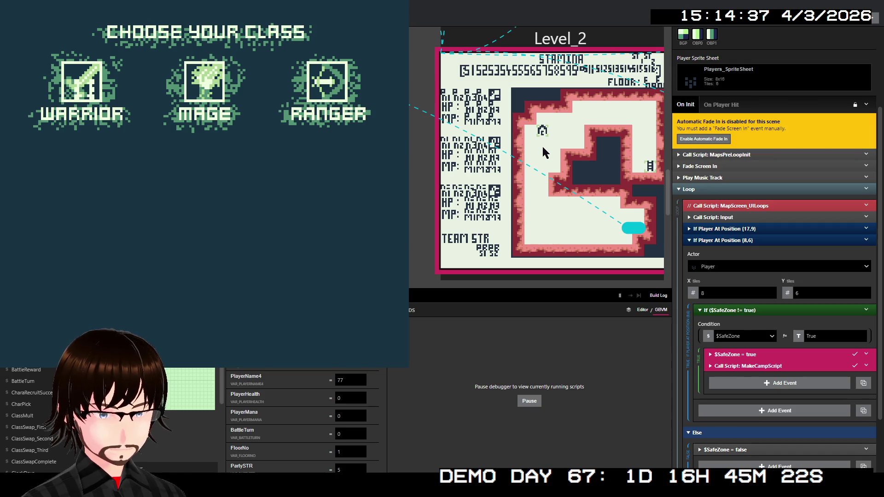
{"action": "key", "text": "z"}
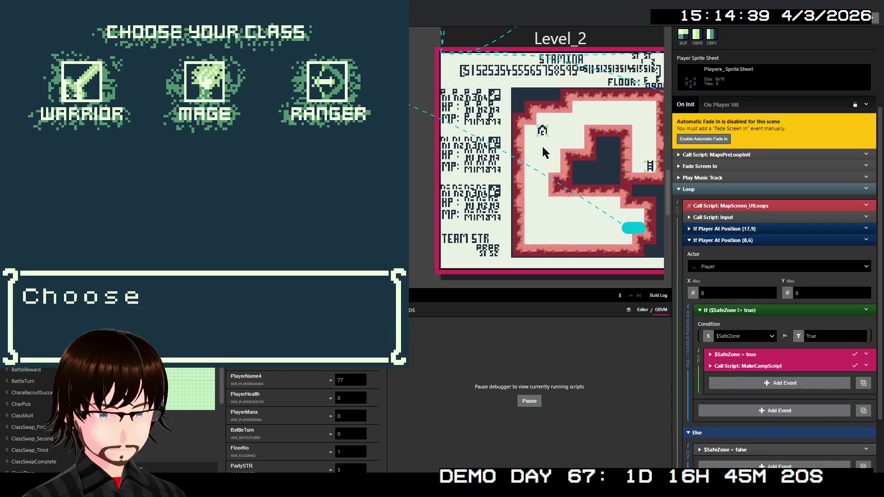
{"action": "key", "text": "z"}
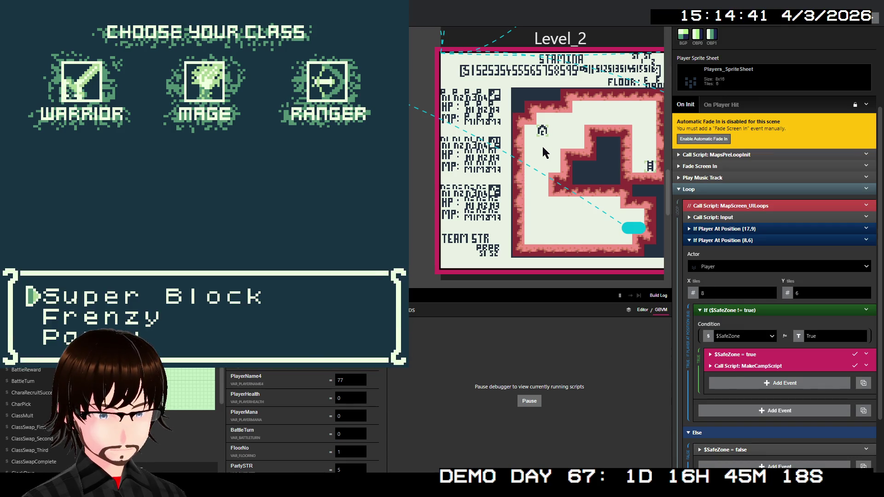
{"action": "key", "text": "Down"}
{"action": "key", "text": "z"}
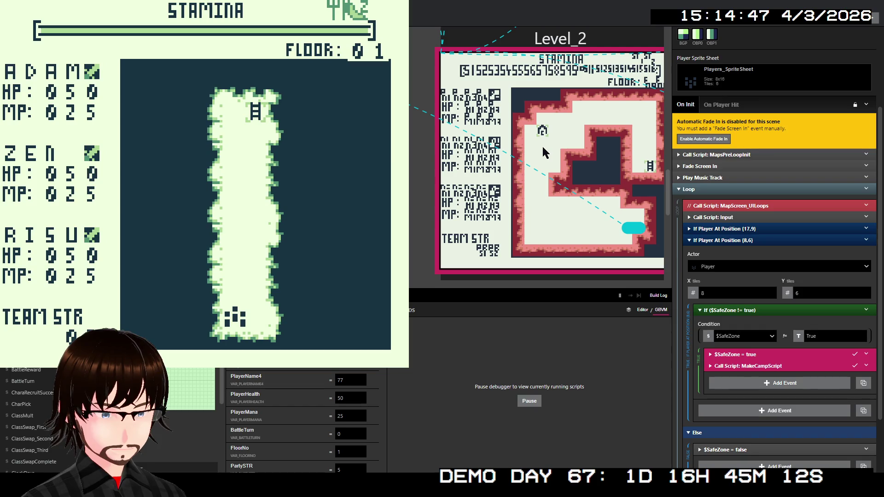
Walk to the stairs, climb to floor 2, and head left until a Troll battle starts.
{"action": "key", "text": "Up"}
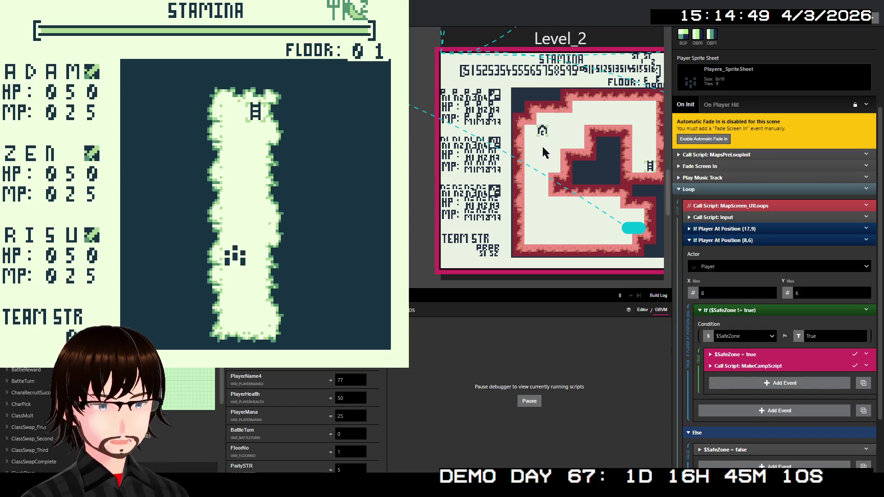
{"action": "key", "text": "Up"}
{"action": "key", "text": "Up"}
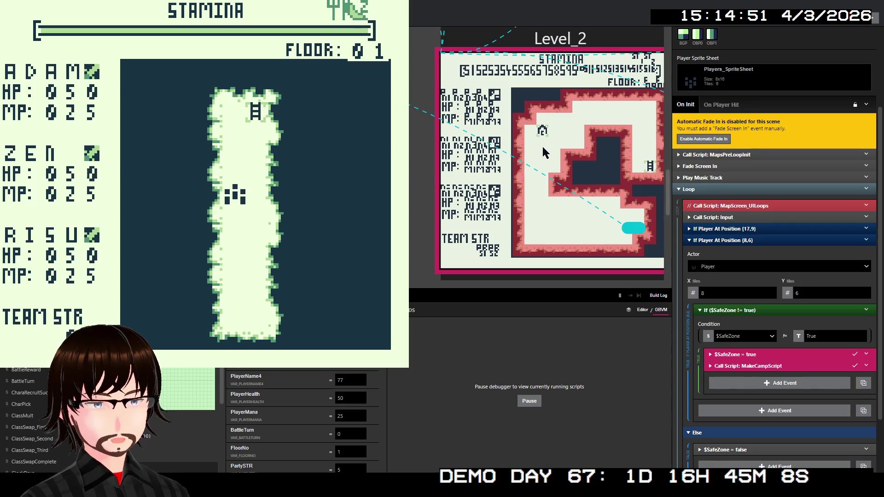
{"action": "key", "text": "Right"}
{"action": "key", "text": "Up"}
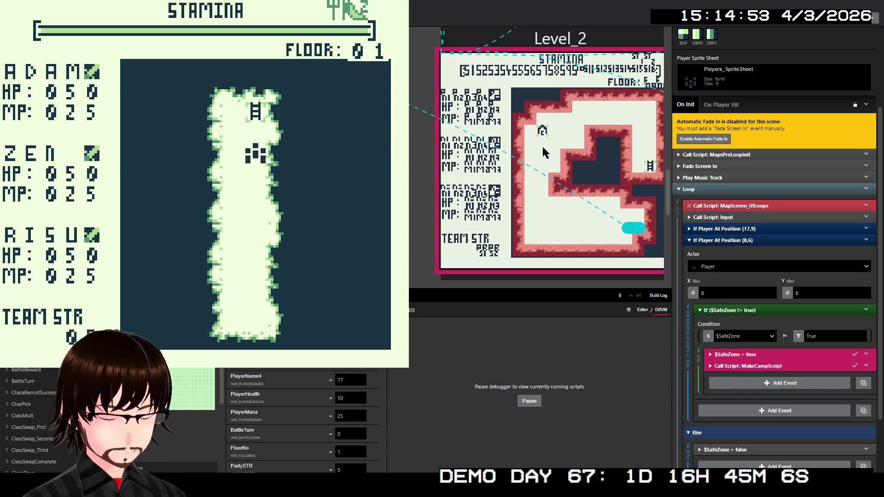
{"action": "key", "text": "z"}
{"action": "key", "text": "z"}
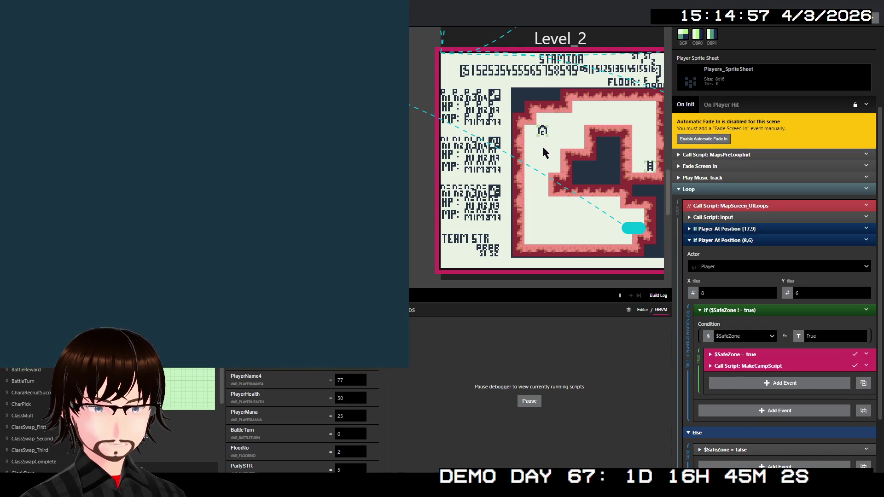
{"action": "key", "text": "Left"}
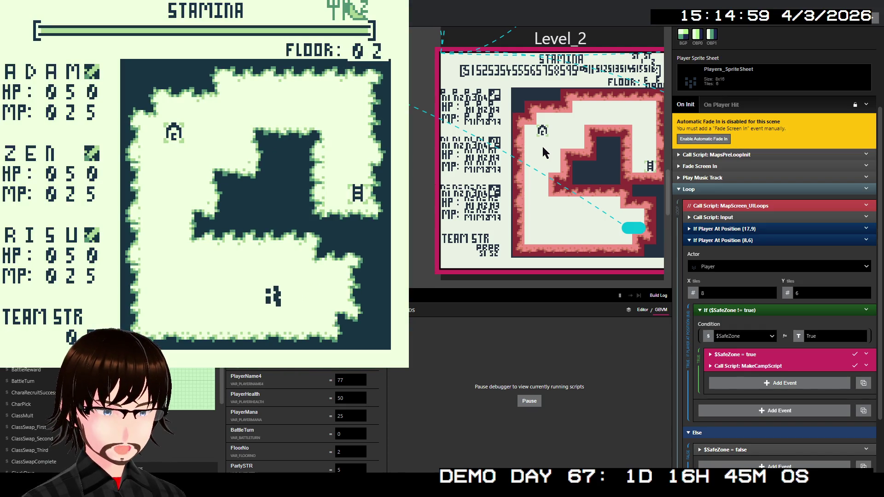
{"action": "key", "text": "Left"}
{"action": "key", "text": "Left"}
{"action": "key", "text": "Left"}
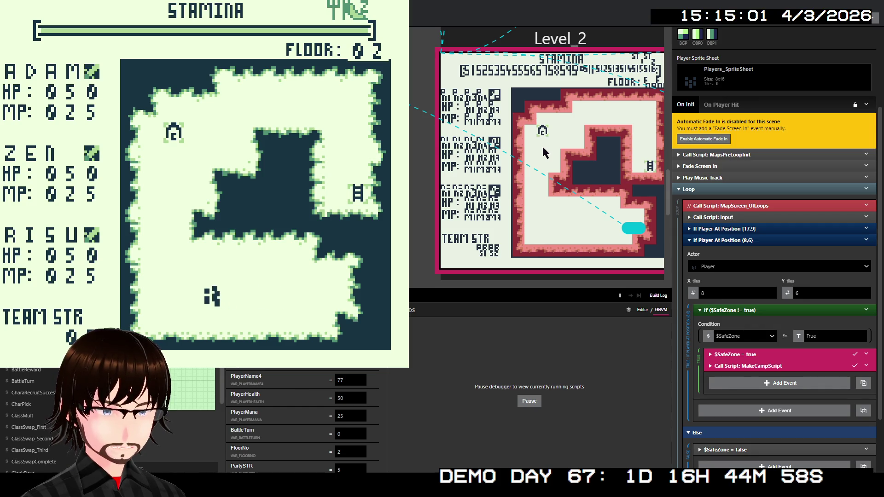
{"action": "key", "text": "Left"}
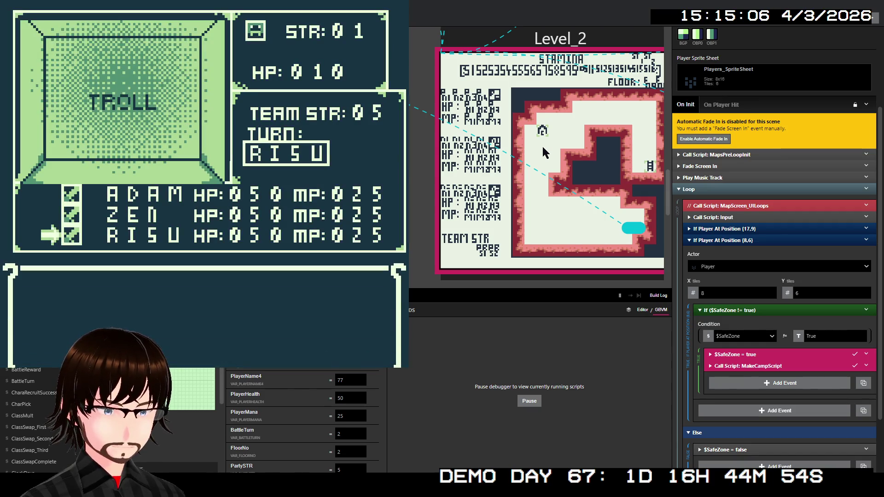
Back out of the skill list and defeat the Troll with a basic attack.
{"action": "key", "text": "Down"}
{"action": "key", "text": "z"}
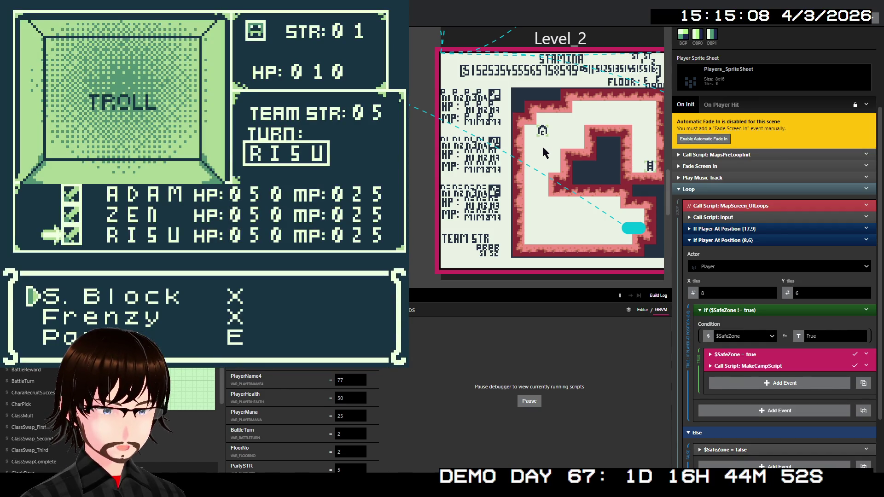
{"action": "key", "text": "x"}
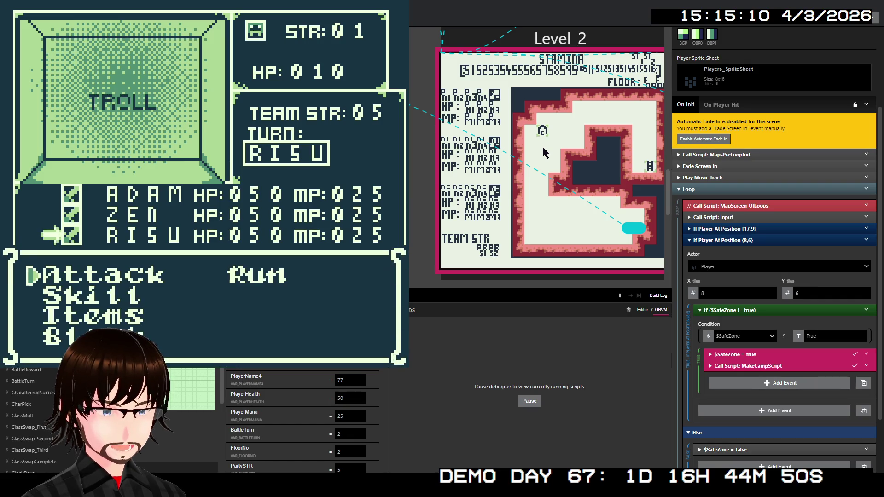
{"action": "key", "text": "z"}
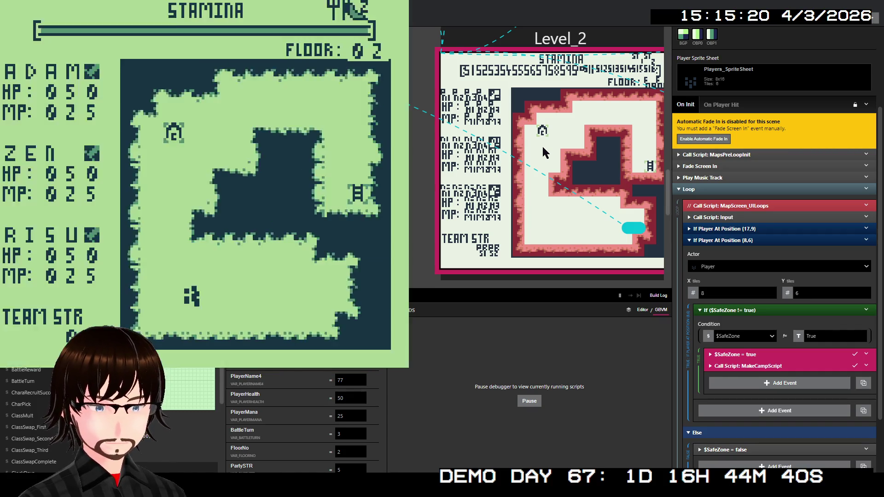
Walk left and up across floor 2 toward the camp spot.
{"action": "key", "text": "Left"}
{"action": "key", "text": "Up"}
{"action": "key", "text": "Up"}
{"action": "key", "text": "Up"}
{"action": "key", "text": "Up"}
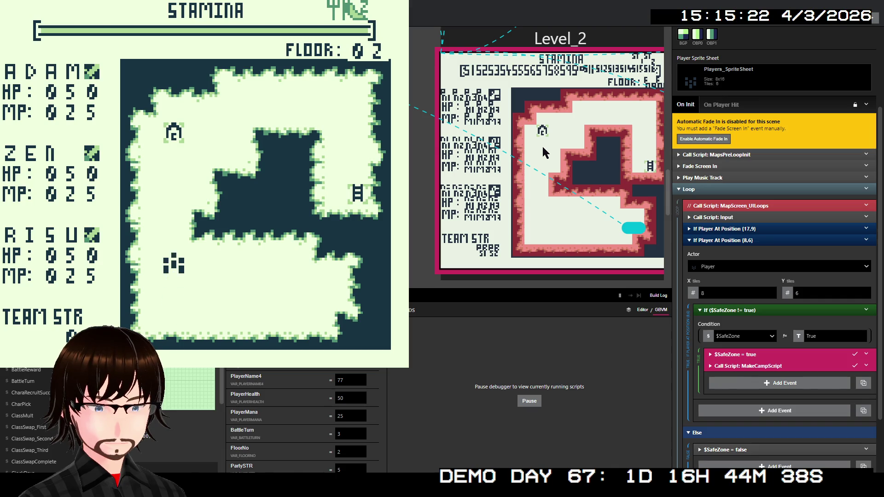
{"action": "key", "text": "Up"}
{"action": "key", "text": "Up"}
{"action": "key", "text": "Up"}
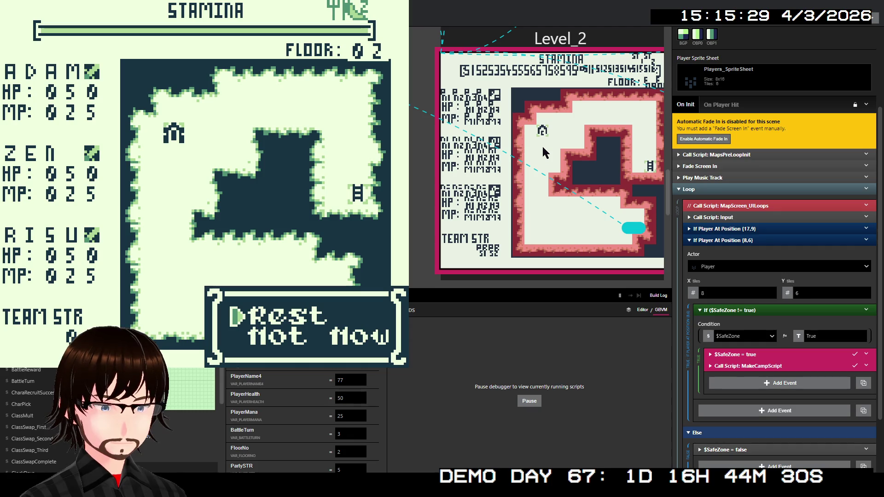
Rest at camp to raise team strength, then answer Not Now when the Rest at camp? prompt returns.
{"action": "key", "text": "z"}
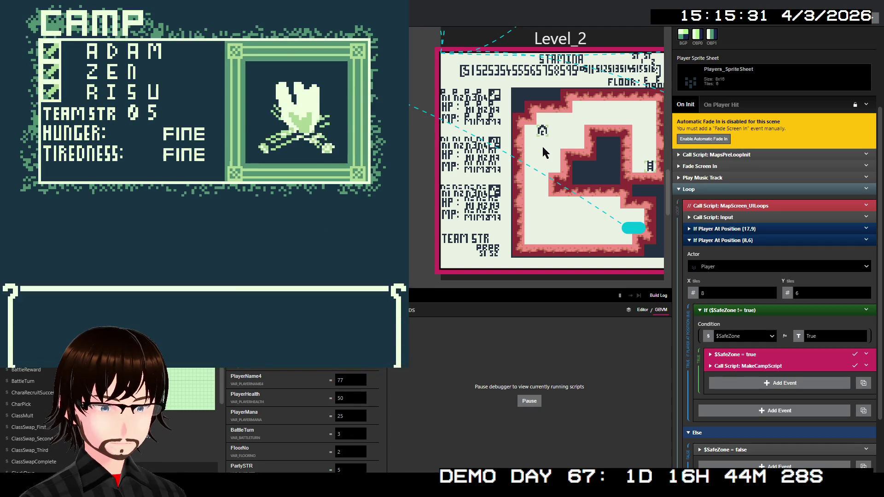
{"action": "key", "text": "Down"}
{"action": "key", "text": "z"}
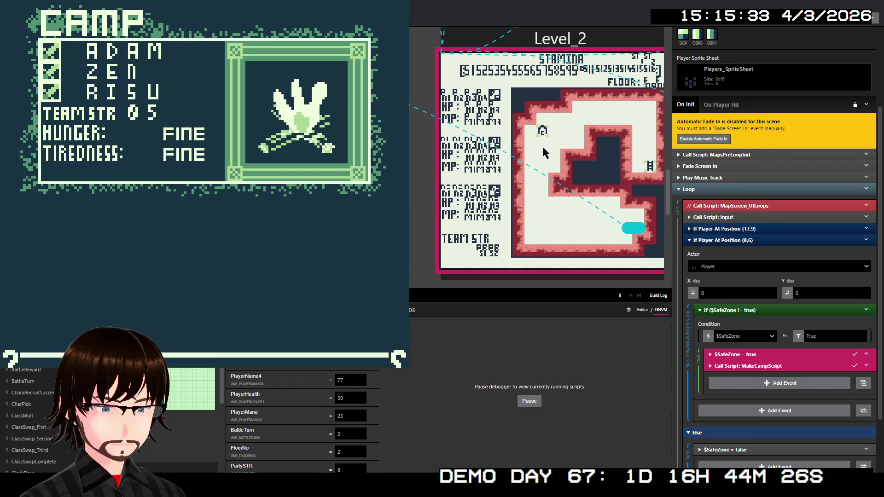
{"action": "key", "text": "z"}
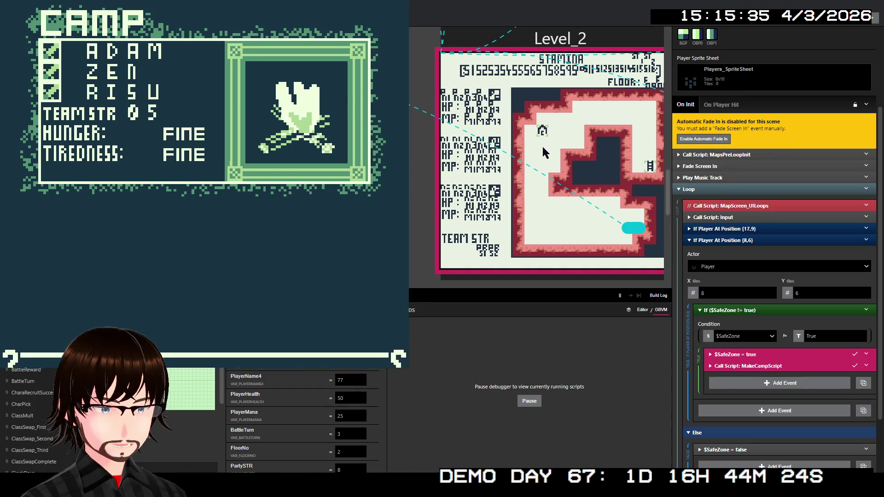
{"action": "key", "text": "z"}
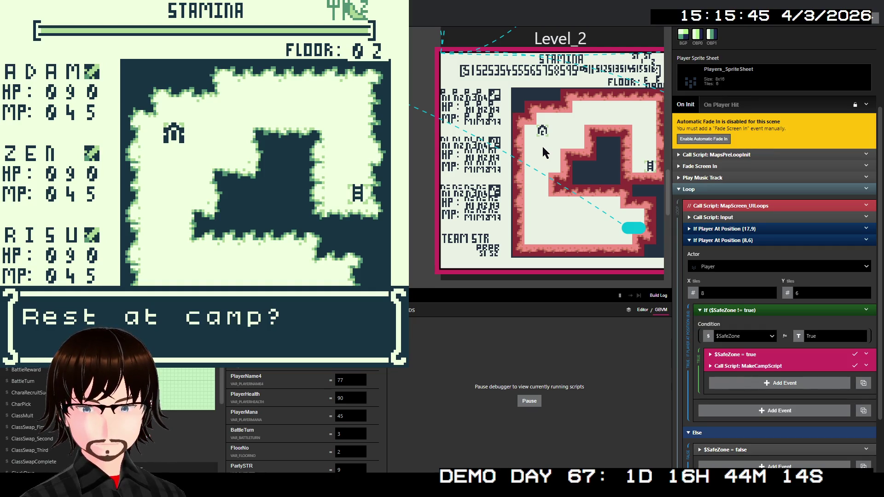
{"action": "key", "text": "z"}
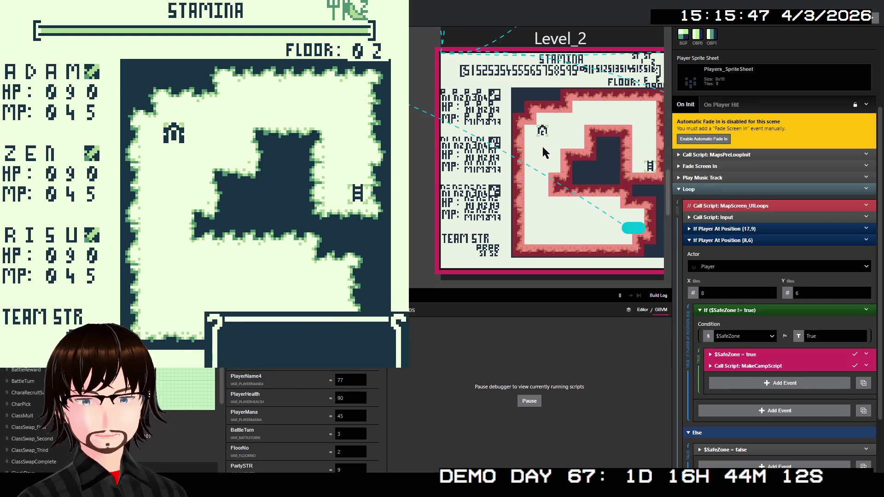
{"action": "key", "text": "z"}
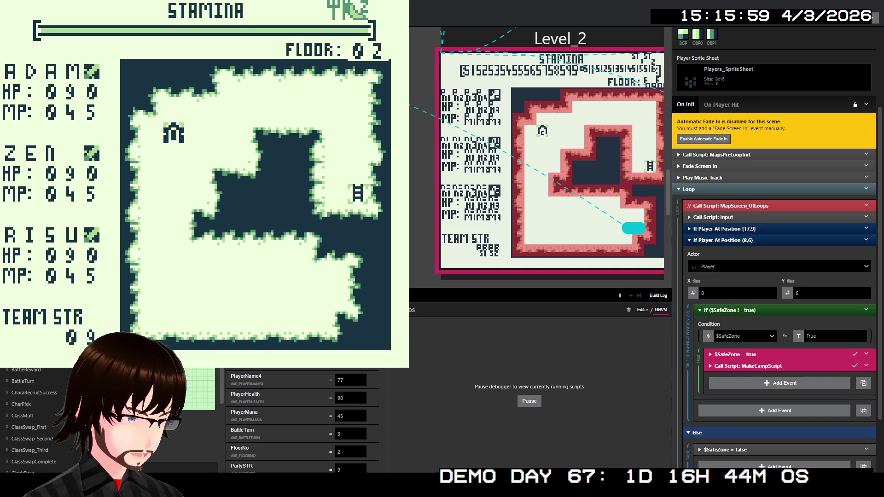
{"action": "scroll", "coordinate": [789, 237], "scroll_direction": "down", "scroll_amount": 2}
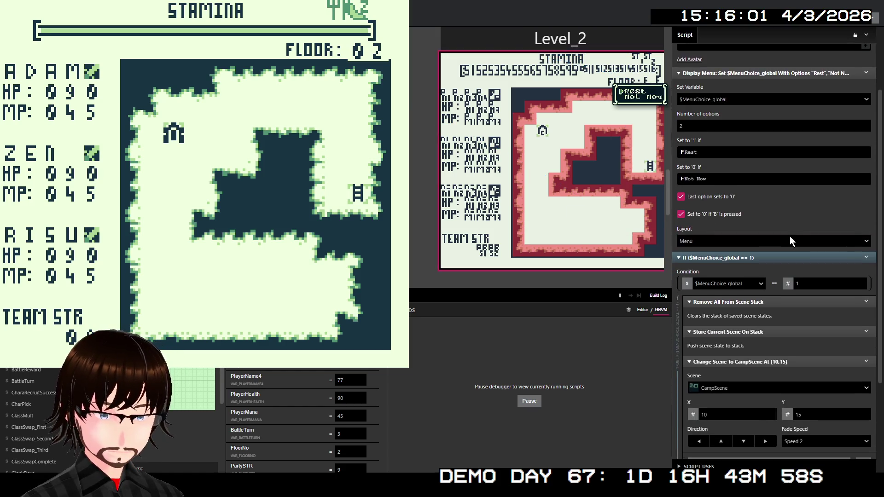
Close the Rest/Not Now menu with the cancel key, leaving the party on the floor 02 map.
{"action": "scroll", "coordinate": [789, 236], "scroll_direction": "down", "scroll_amount": 1}
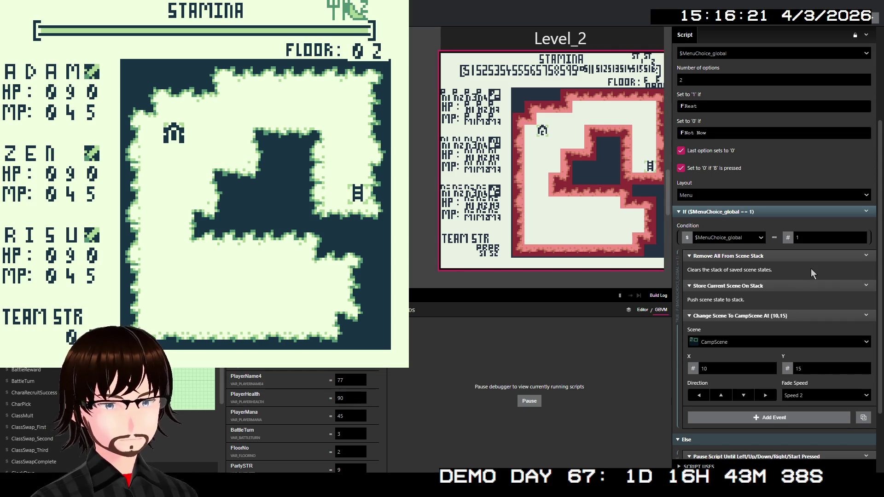
{"action": "scroll", "coordinate": [812, 273], "scroll_direction": "up", "scroll_amount": 1}
{"action": "scroll", "coordinate": [805, 266], "scroll_direction": "up", "scroll_amount": 1}
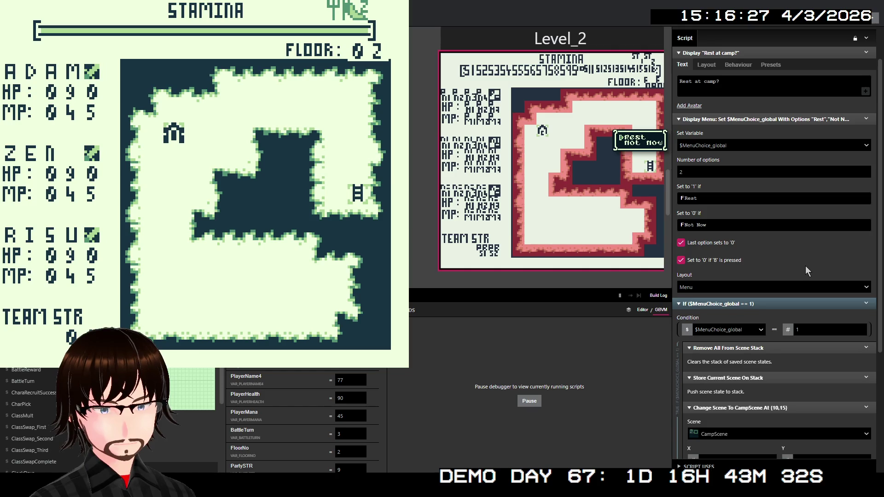
{"action": "key", "text": "x"}
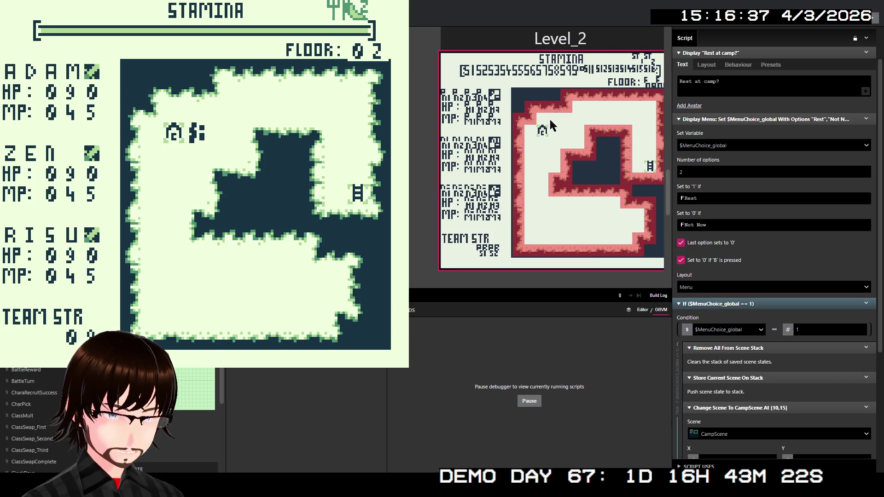
Step onto the camp spot, rest to reach the CAMP screen, exit, then view Level_2's On Init script.
{"action": "key", "text": "Left"}
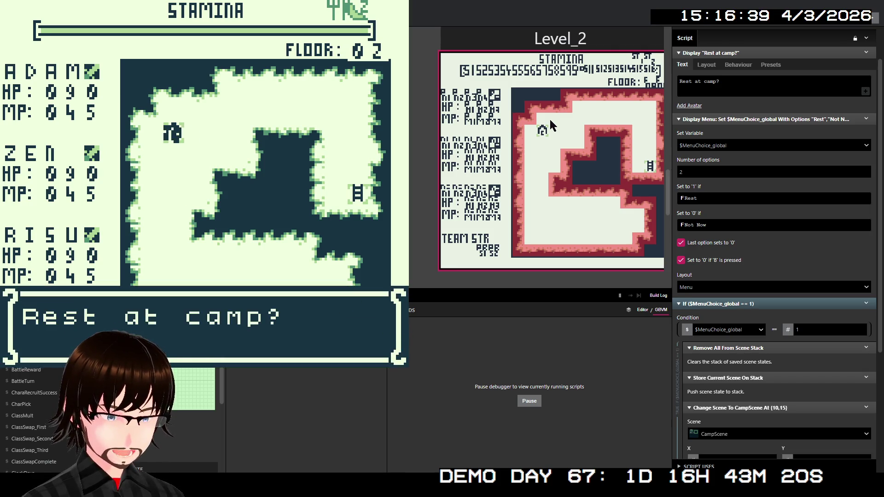
{"action": "key", "text": "z"}
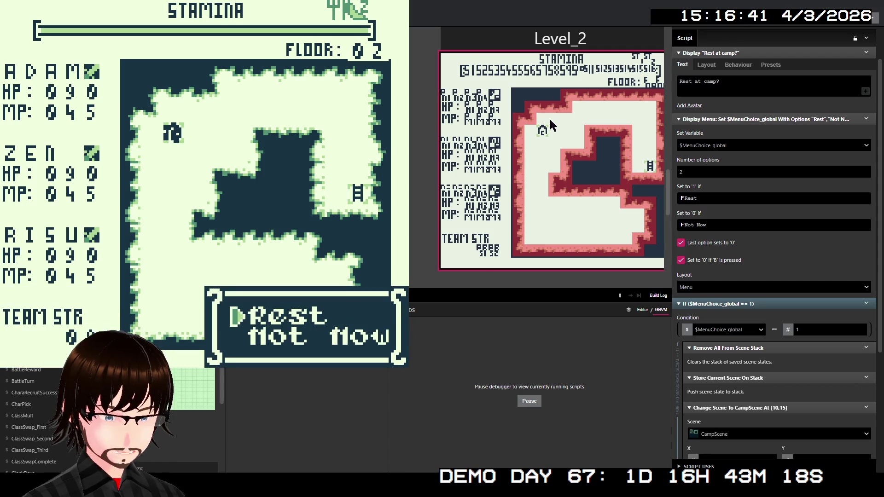
{"action": "key", "text": "z"}
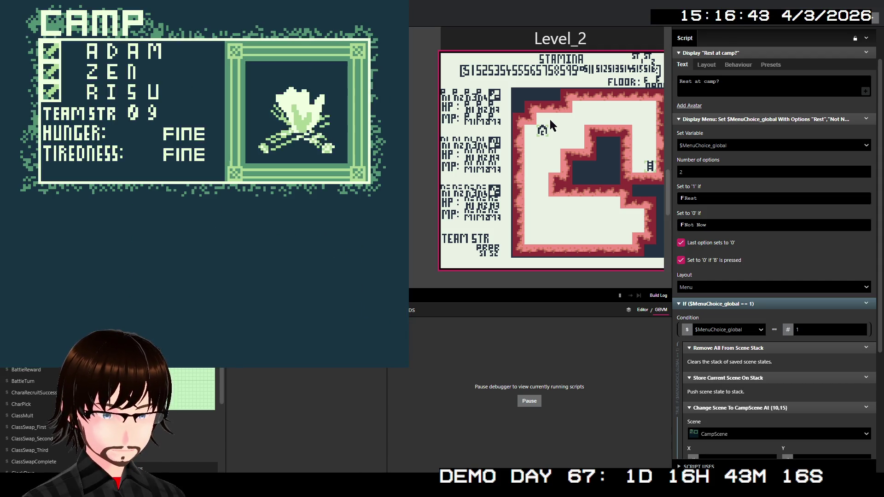
{"action": "key", "text": "z"}
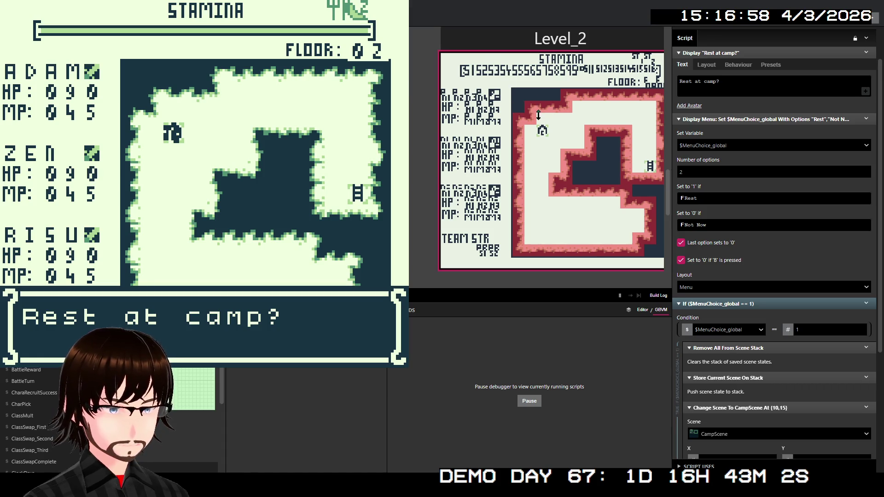
{"action": "left_click", "coordinate": [571, 150]}
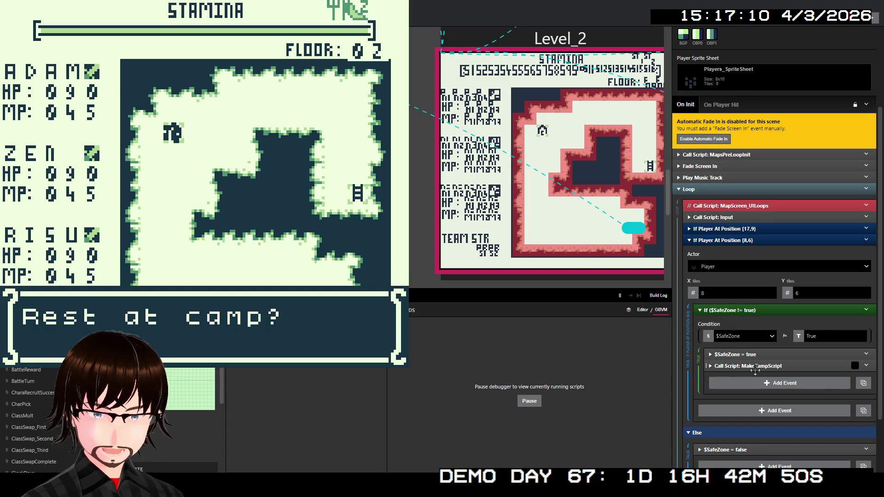
Enable an Else branch on the If ($SafeZone != true) event and expand it.
{"action": "scroll", "coordinate": [741, 369], "scroll_direction": "down", "scroll_amount": 1}
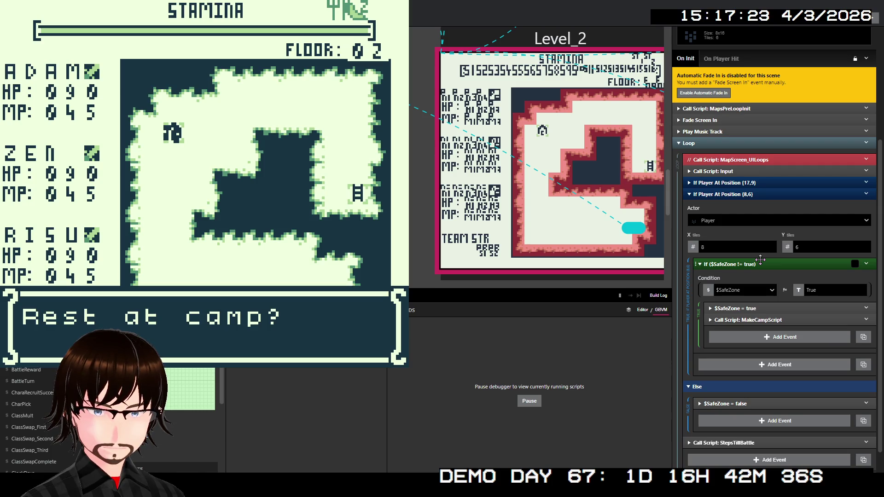
{"action": "right_click", "coordinate": [806, 271]}
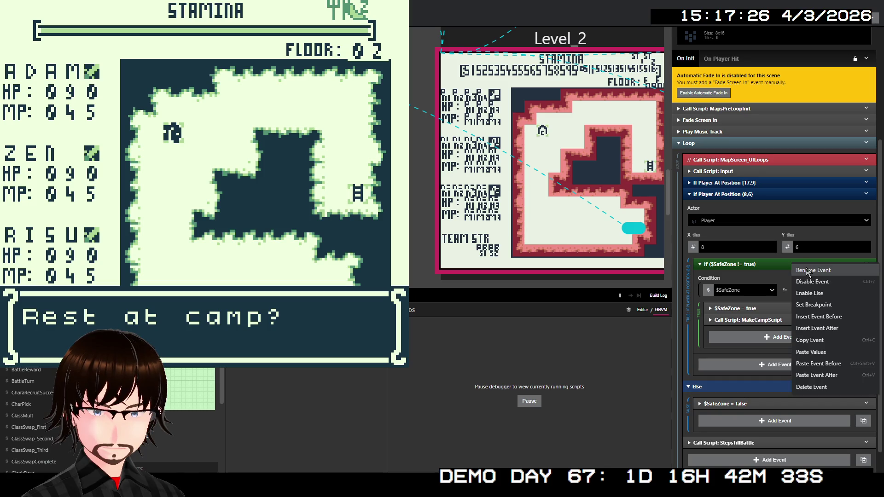
{"action": "left_click", "coordinate": [809, 293]}
{"action": "left_click", "coordinate": [724, 360]}
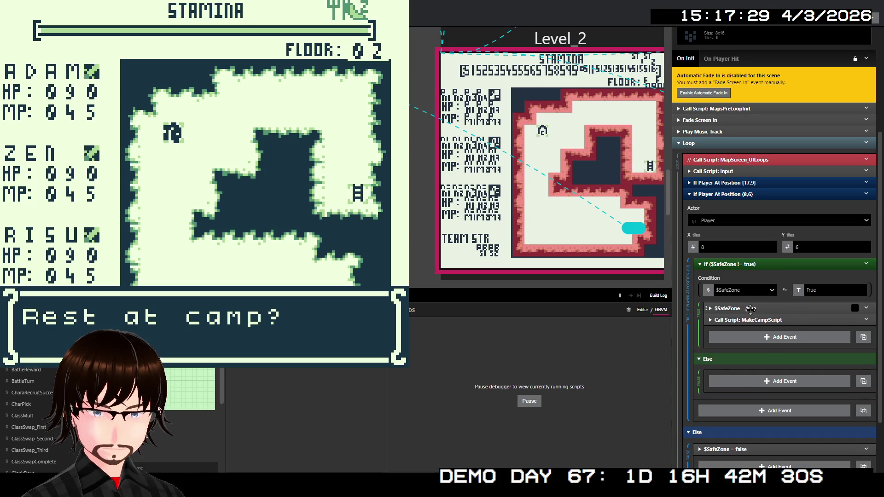
Copy the $SafeZone = true event and paste a duplicate right after it.
{"action": "left_click", "coordinate": [751, 308]}
{"action": "right_click", "coordinate": [750, 310]}
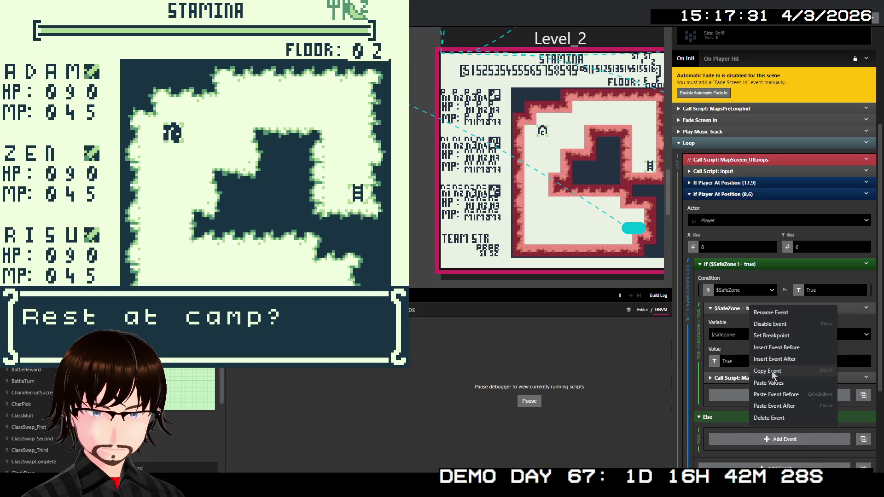
{"action": "left_click", "coordinate": [768, 371]}
{"action": "left_click", "coordinate": [772, 311]}
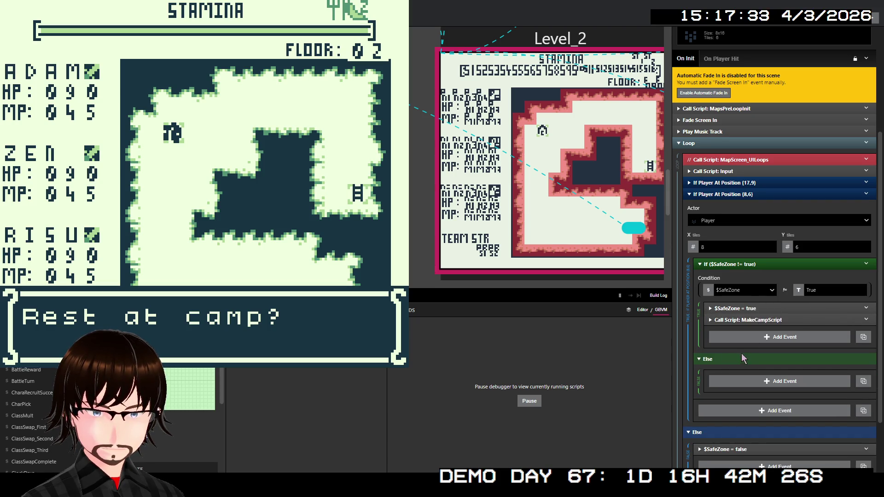
{"action": "right_click", "coordinate": [767, 308]}
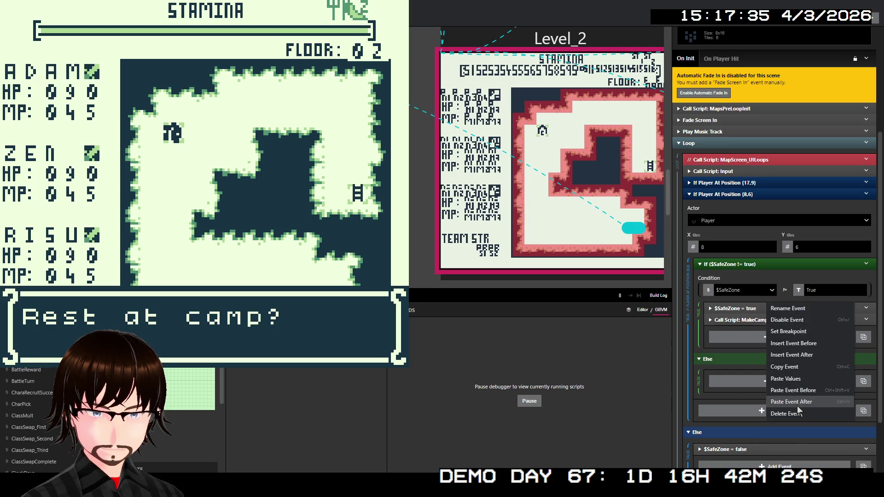
{"action": "left_click", "coordinate": [797, 405]}
{"action": "left_click", "coordinate": [751, 320]}
Move the copy into the Else, compare SafeZone against the number 1, and start a test build.
{"action": "left_click_drag", "start_coordinate": [752, 321], "coordinate": [756, 388]}
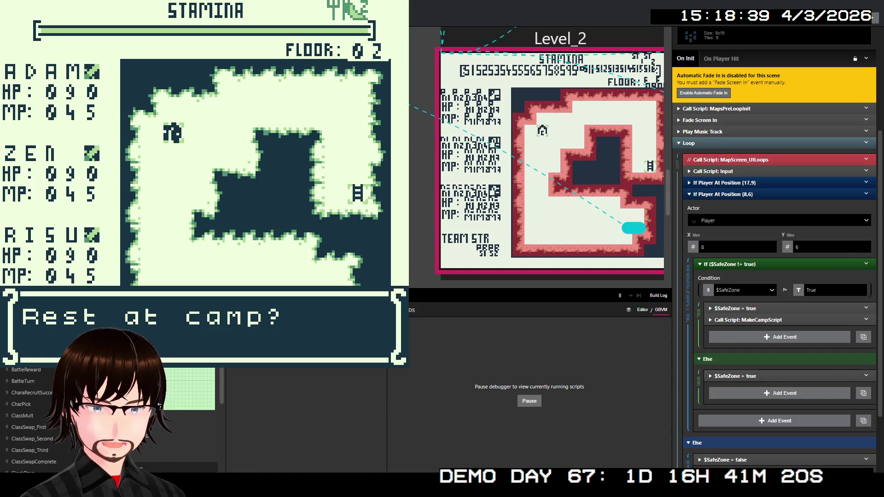
{"action": "left_click", "coordinate": [798, 286]}
{"action": "left_click", "coordinate": [813, 305]}
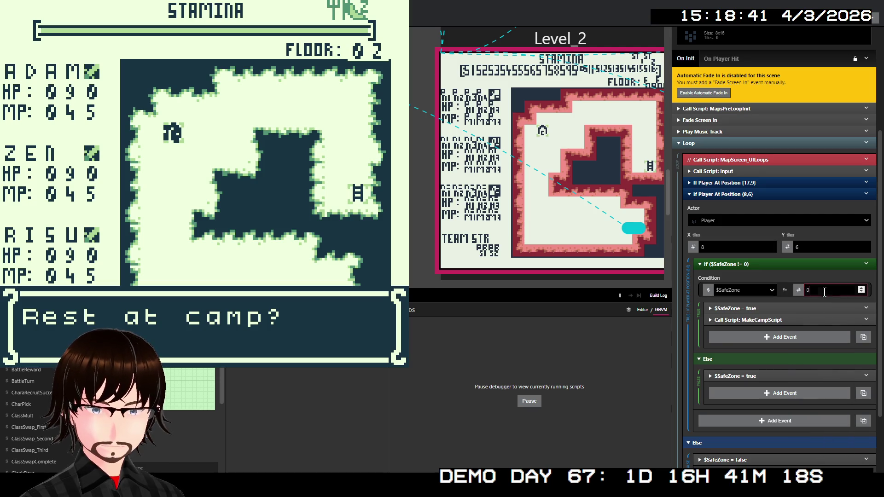
{"action": "type", "text": "1"}
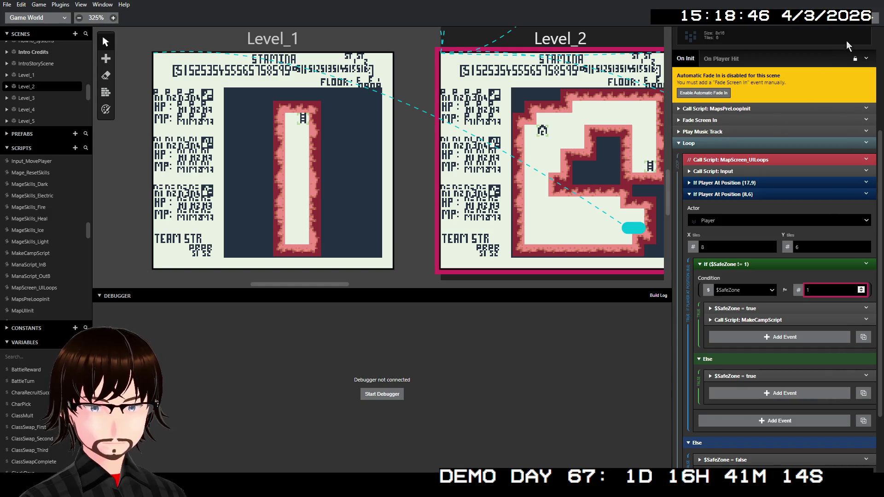
{"action": "left_click", "coordinate": [869, 23]}
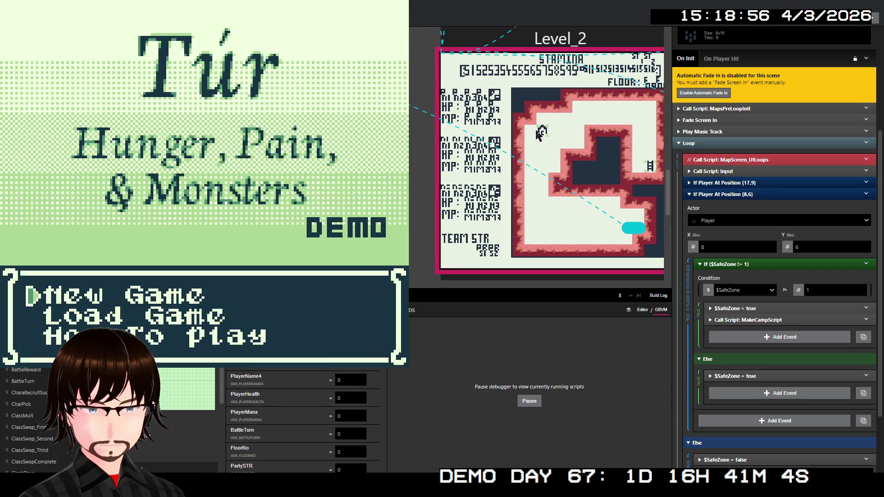
Close the playtest, change the check to $SafeZone Equal To 0, and rebuild the game.
{"action": "key", "text": "alt+F4"}
{"action": "left_click", "coordinate": [785, 291]}
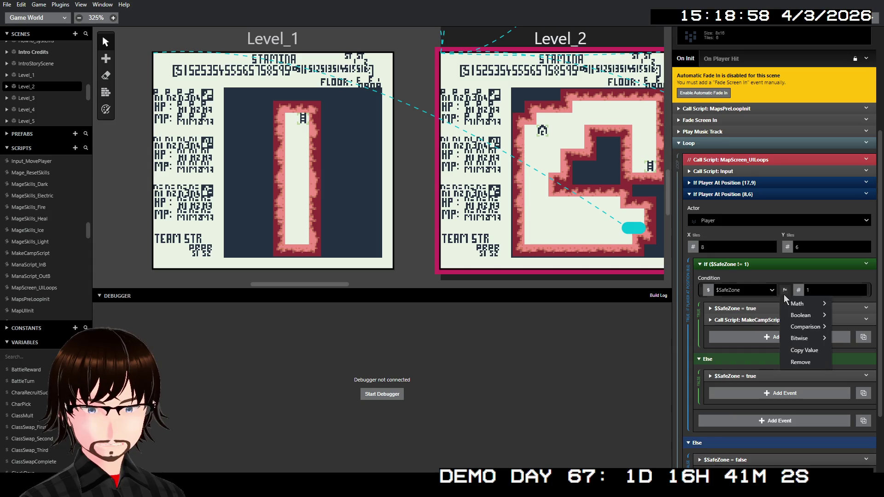
{"action": "mouse_move", "coordinate": [804, 317]}
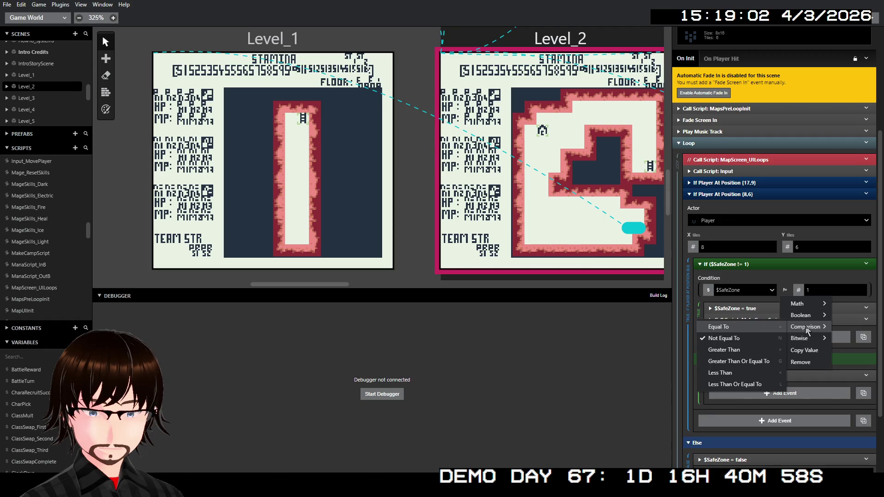
{"action": "left_click", "coordinate": [776, 329]}
{"action": "double_click", "coordinate": [814, 294]}
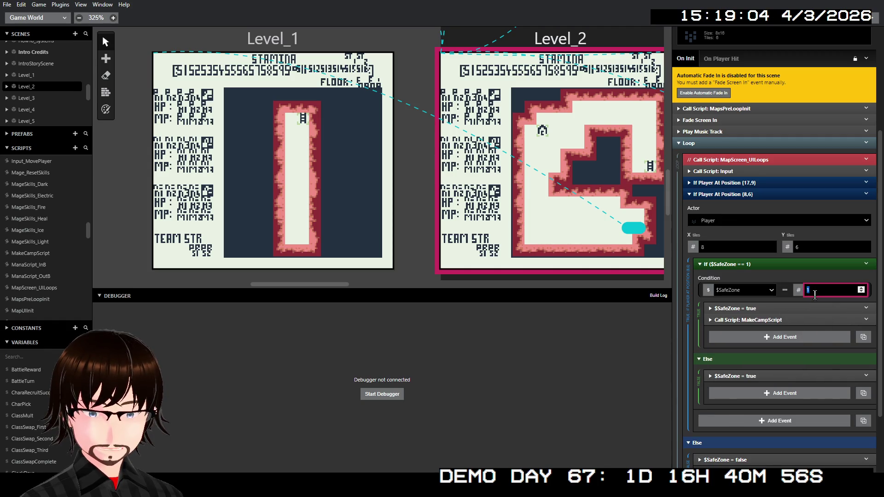
{"action": "type", "text": "0"}
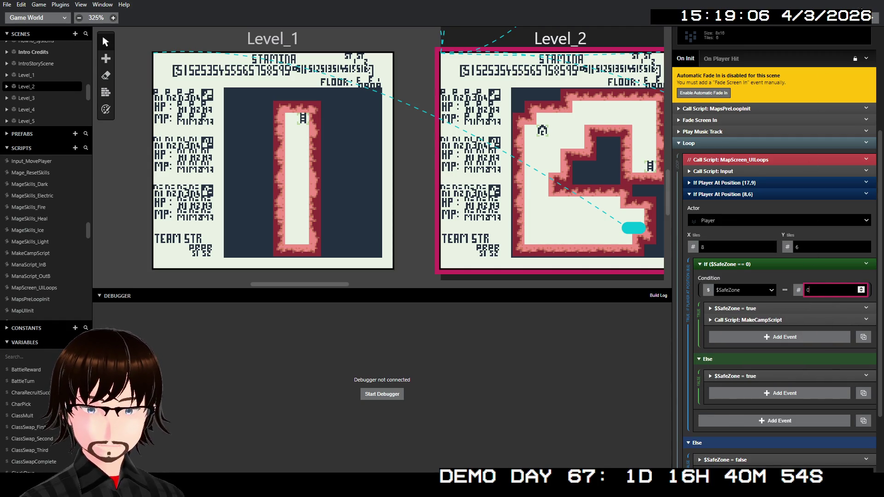
{"action": "key", "text": "ctrl+b"}
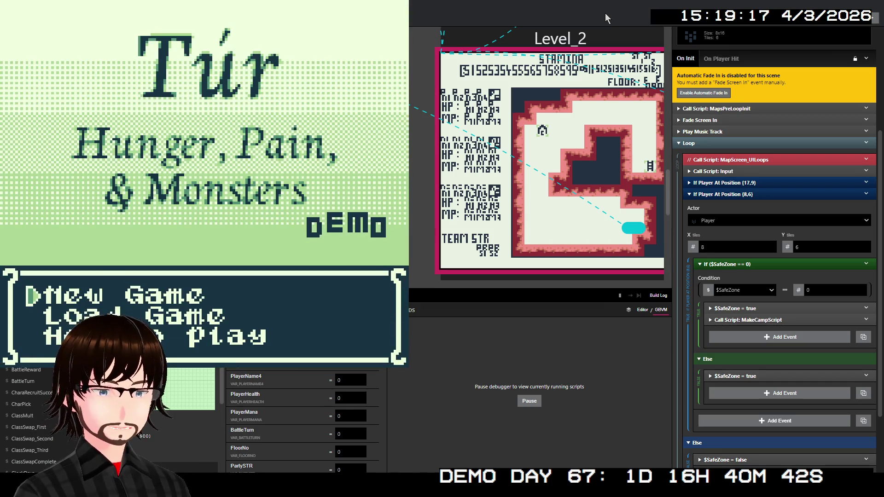
Start a new game with the default hero name, the Warrior class and Frenzy as starting skill.
{"action": "key", "text": "Return"}
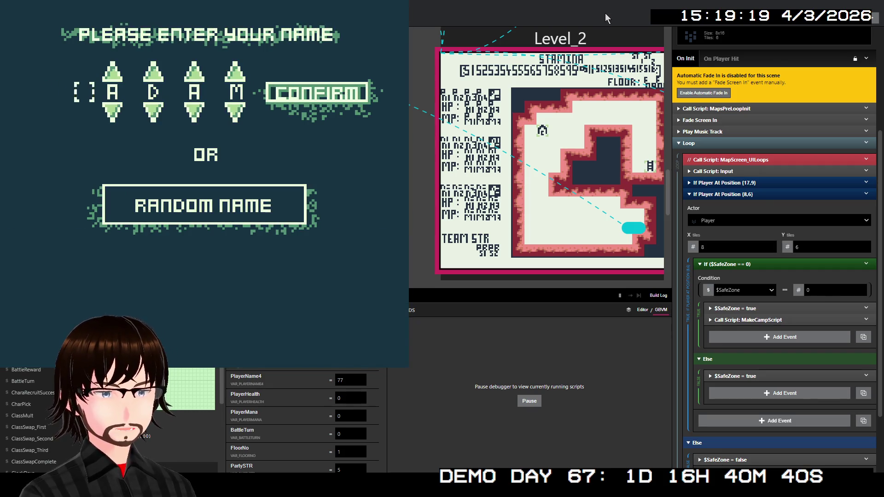
{"action": "key", "text": "Right"}
{"action": "key", "text": "Return"}
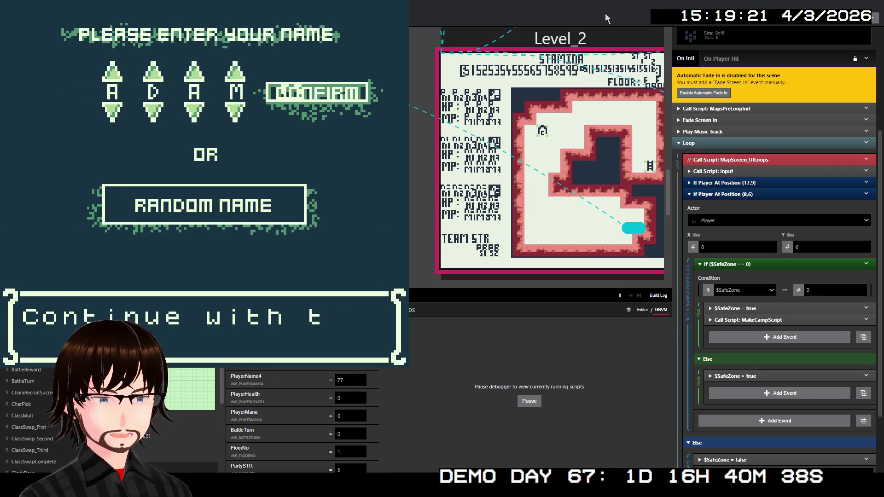
{"action": "key", "text": "Return"}
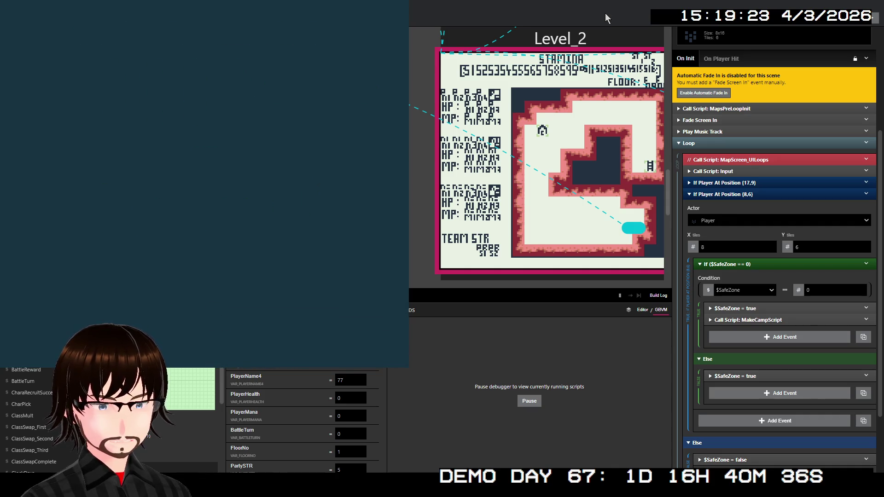
{"action": "key", "text": "Return"}
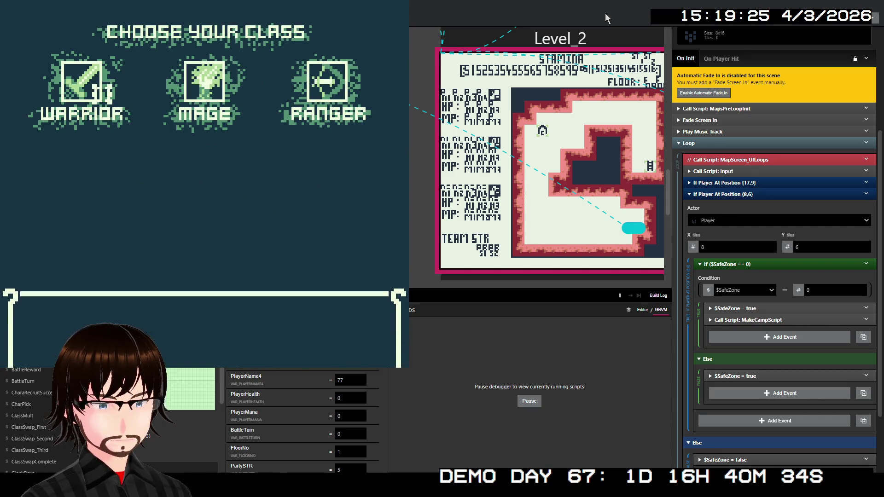
{"action": "key", "text": "Down"}
{"action": "key", "text": "Return"}
{"action": "key", "text": "Return"}
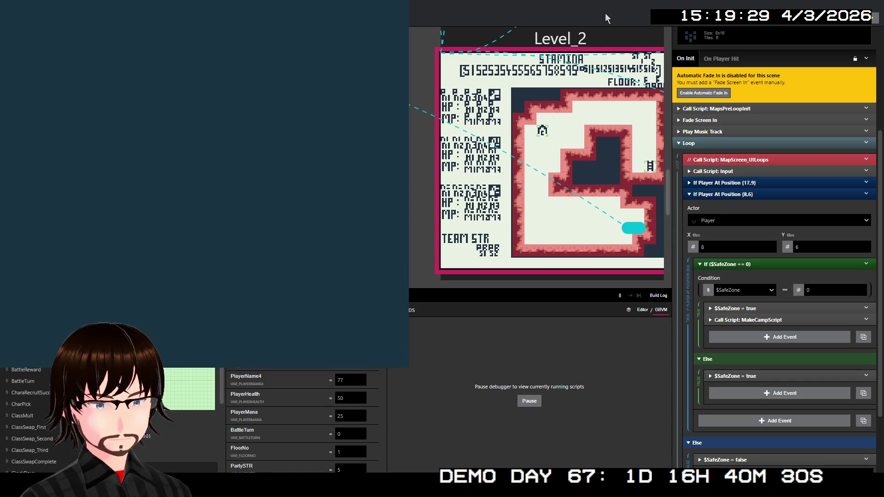
{"action": "key", "text": "Return"}
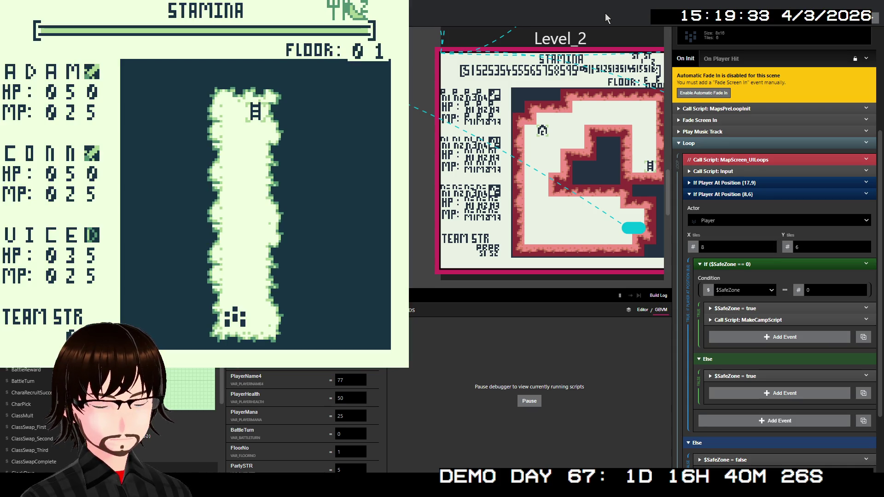
Walk the party up the corridor onto the stairs and move on to floor 2.
{"action": "key", "text": "Up"}
{"action": "key", "text": "Up"}
{"action": "key", "text": "Up"}
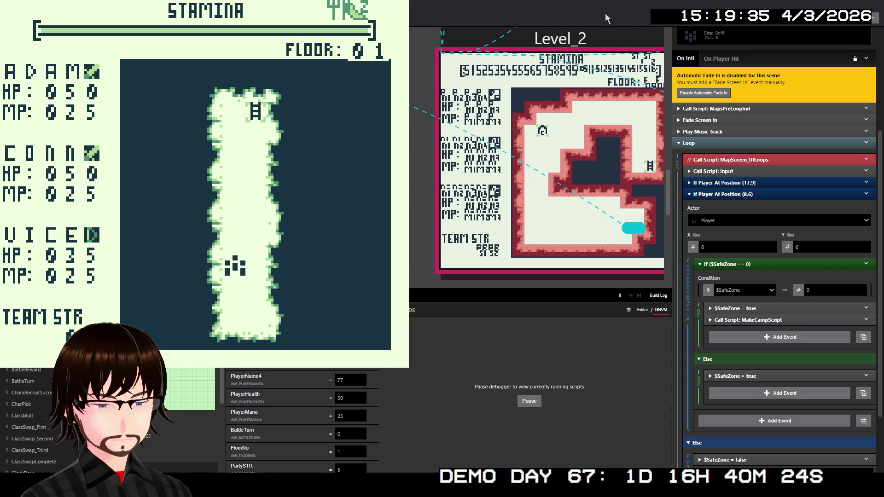
{"action": "key", "text": "Up"}
{"action": "key", "text": "Up"}
{"action": "key", "text": "Up"}
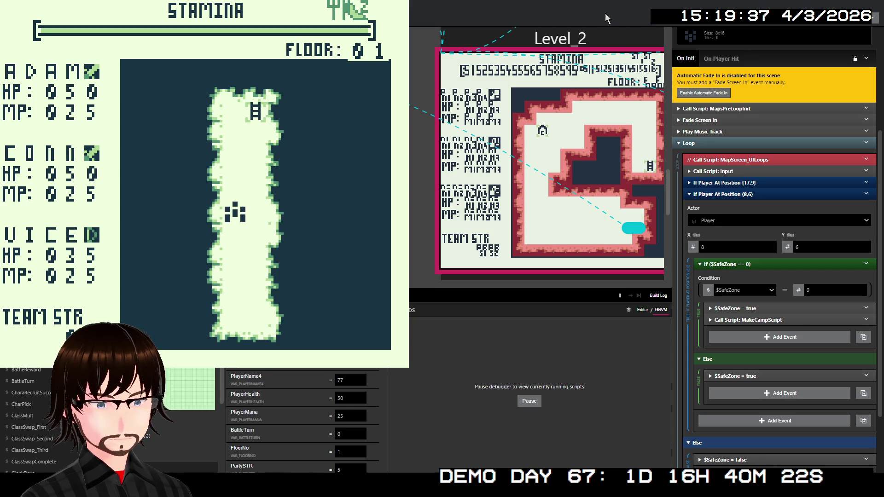
{"action": "key", "text": "Up"}
{"action": "key", "text": "Up"}
{"action": "key", "text": "Right"}
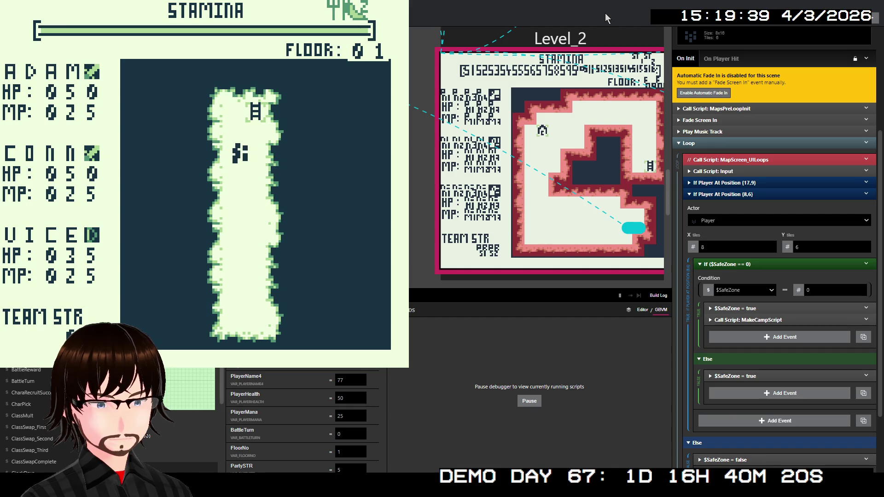
{"action": "key", "text": "Up"}
{"action": "key", "text": "Up"}
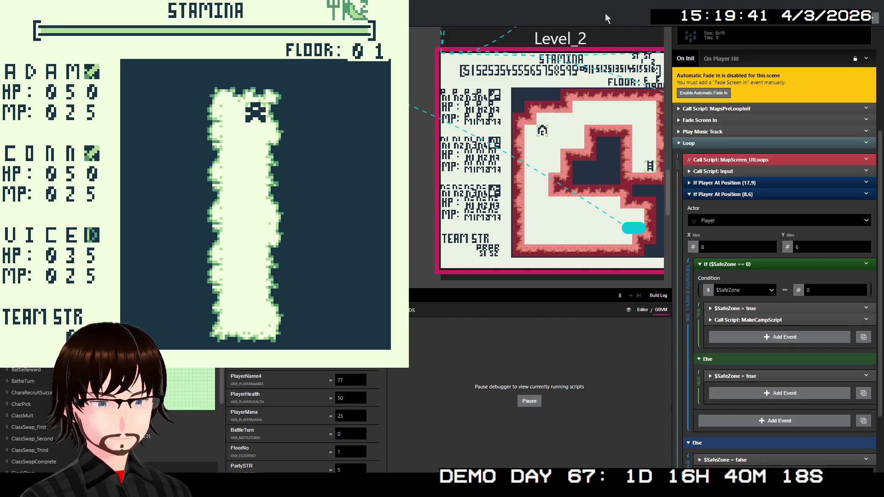
{"action": "key", "text": "z"}
{"action": "key", "text": "z"}
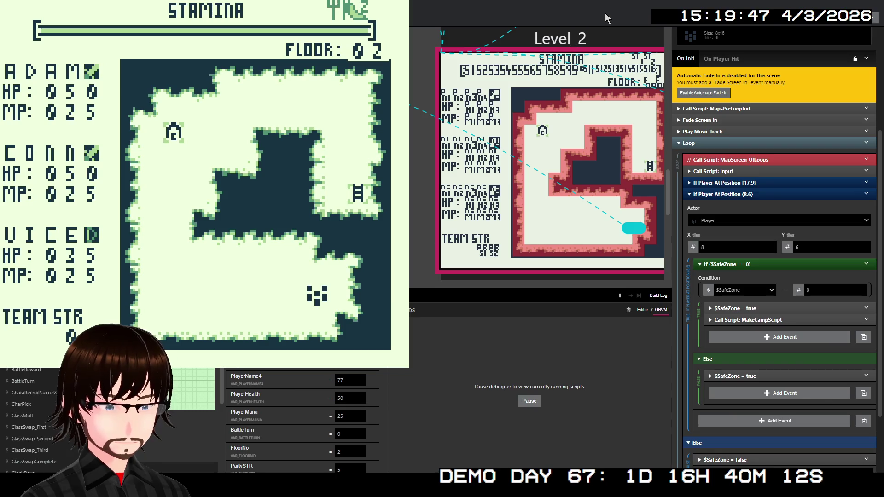
Walk left and up across floor 2 to the camp spot to trigger the rest prompt.
{"action": "key", "text": "Left"}
{"action": "key", "text": "Left"}
{"action": "key", "text": "Left"}
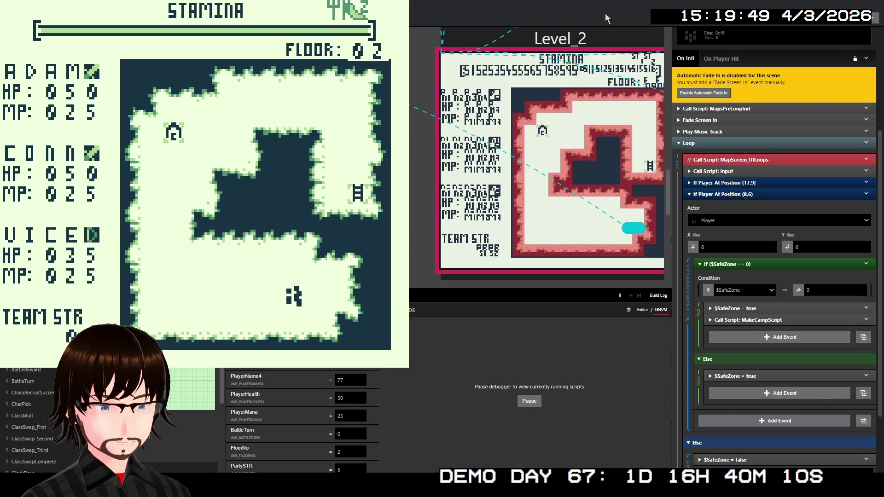
{"action": "key", "text": "Left"}
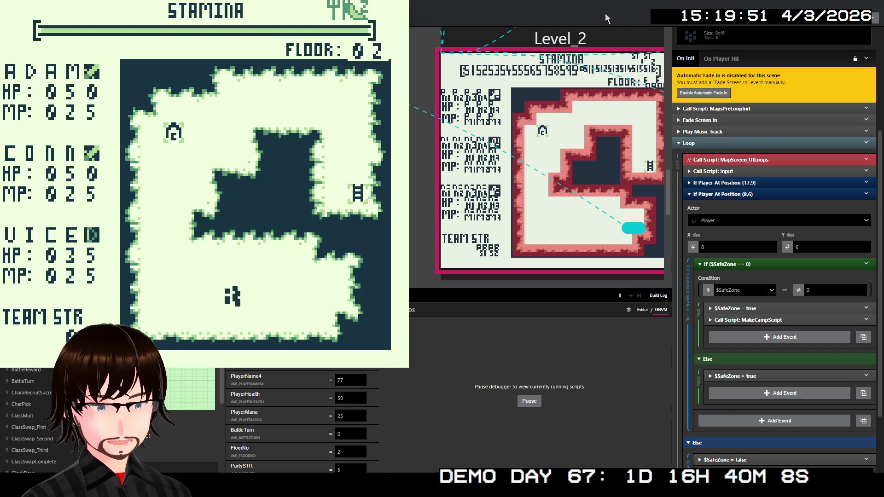
{"action": "key", "text": "Left"}
{"action": "key", "text": "Up"}
{"action": "key", "text": "Up"}
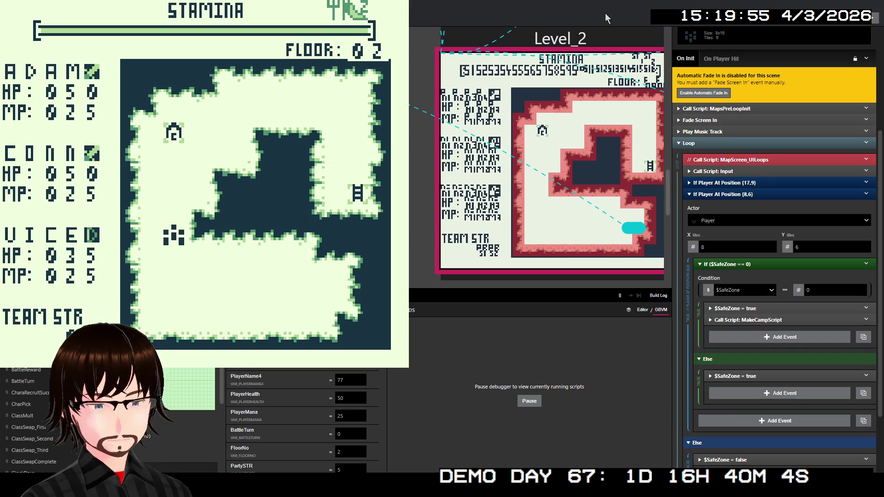
{"action": "key", "text": "Up"}
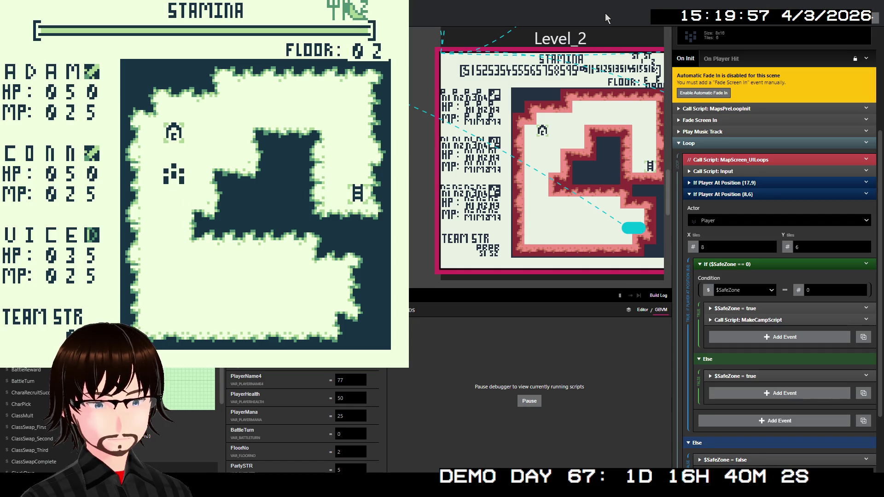
{"action": "key", "text": "Up"}
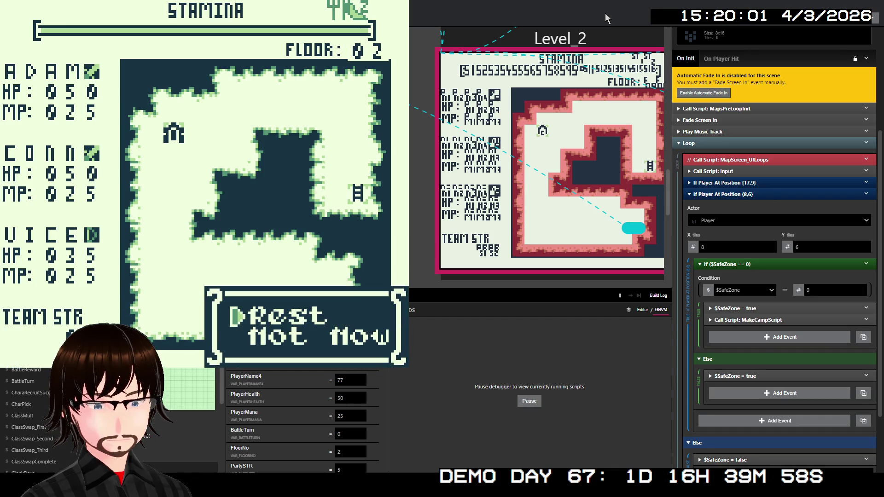
Choose Rest, eat and finish resting to raise PartySTR to 9 and health to 90, then close the playtest.
{"action": "key", "text": "z"}
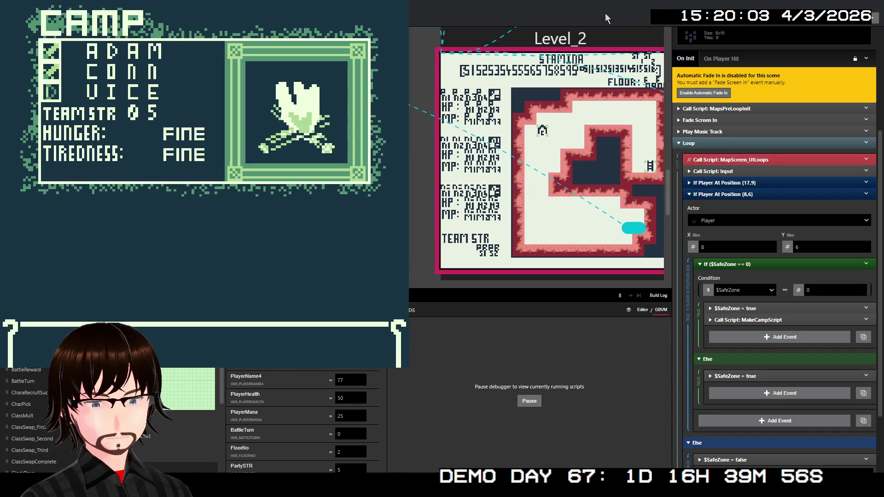
{"action": "key", "text": "z"}
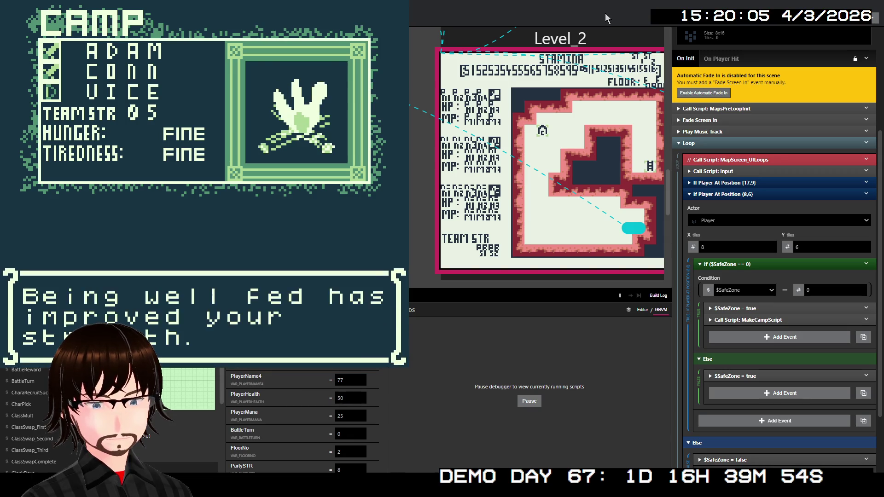
{"action": "key", "text": "z"}
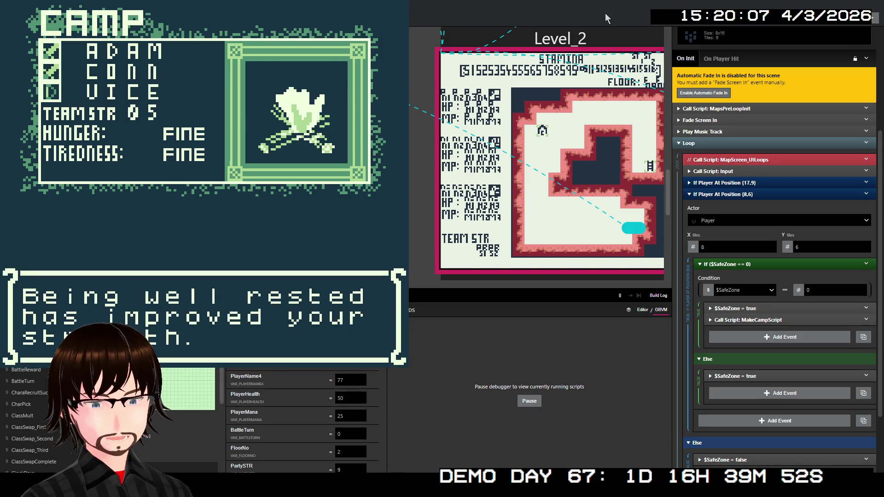
{"action": "key", "text": "z"}
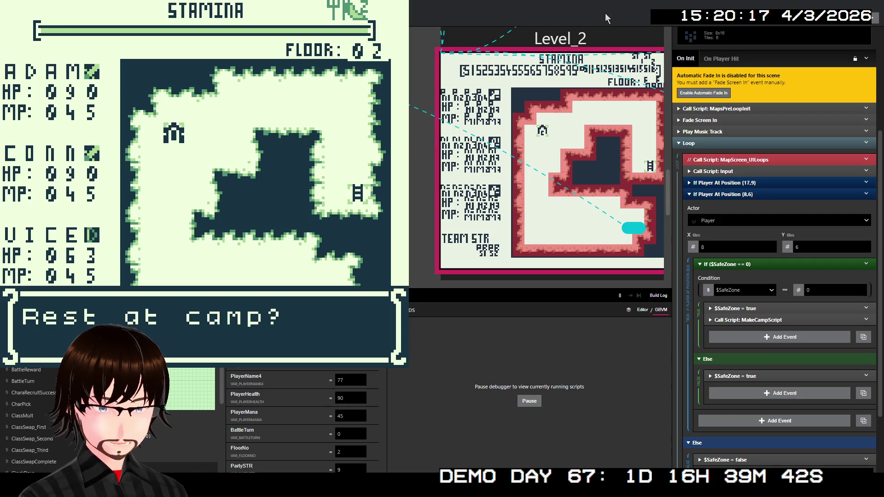
{"action": "key", "text": "ctrl+w"}
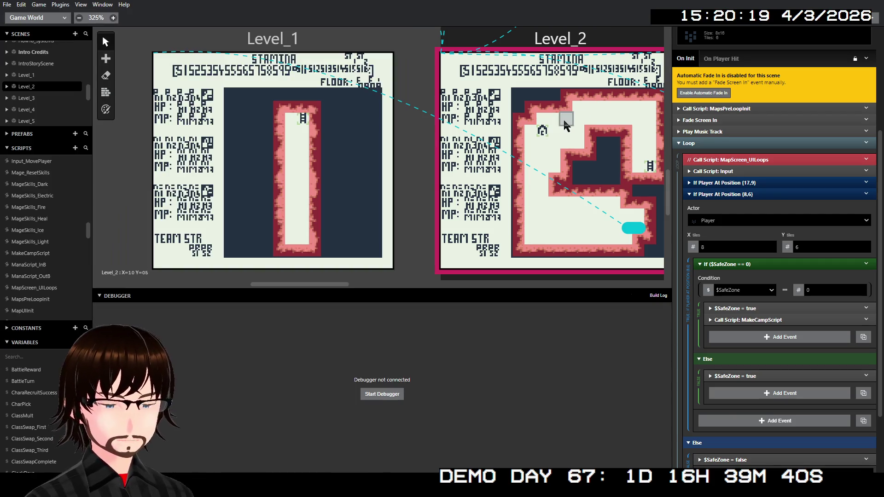
Move the $SafeZone = true and MakeCampScript call events above the If ($SafeZone == 0) block.
{"action": "left_click", "coordinate": [757, 316]}
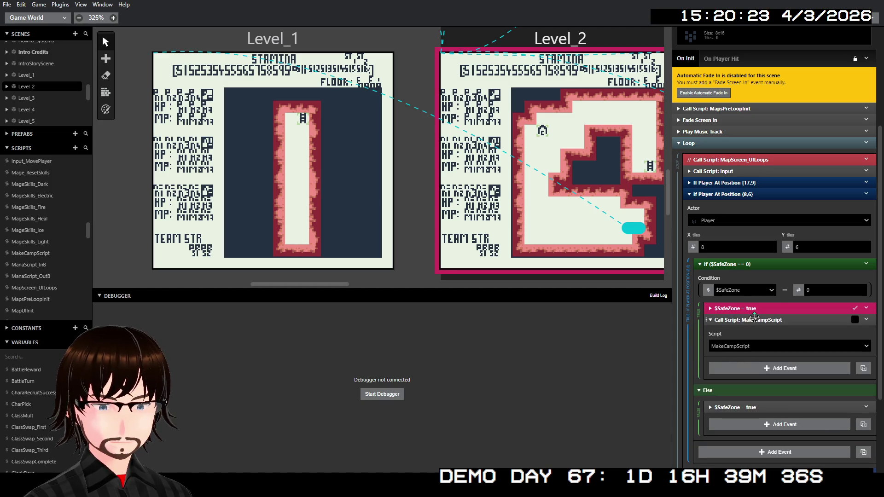
{"action": "left_click", "coordinate": [753, 311]}
{"action": "left_click", "coordinate": [750, 309]}
{"action": "left_click", "coordinate": [750, 320]}
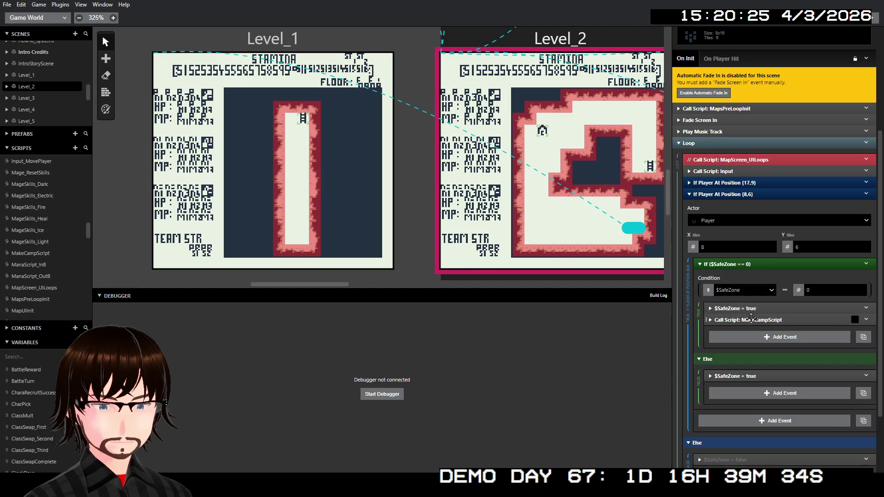
{"action": "left_click", "coordinate": [749, 309], "text": "shift"}
{"action": "left_click_drag", "start_coordinate": [748, 309], "coordinate": [751, 268]}
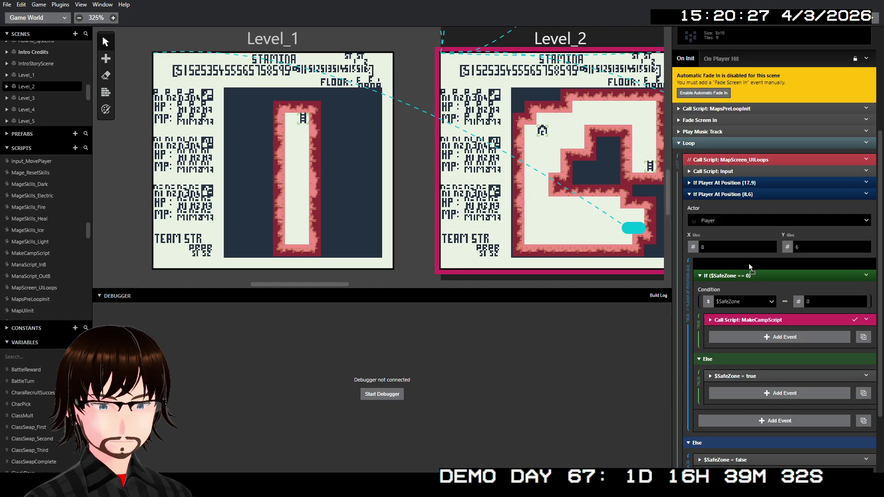
Delete the If ($SafeZone == 0) block, undoing an accidental deletion of the moved events.
{"action": "right_click", "coordinate": [743, 291]}
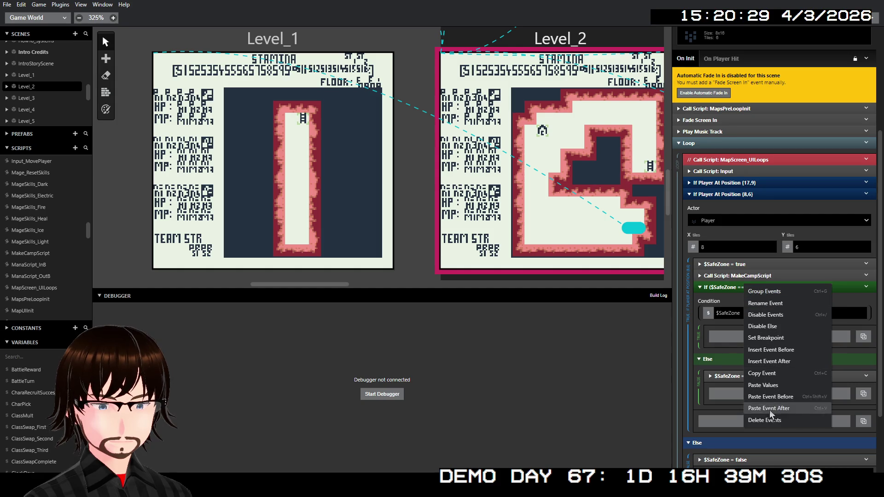
{"action": "left_click", "coordinate": [764, 416]}
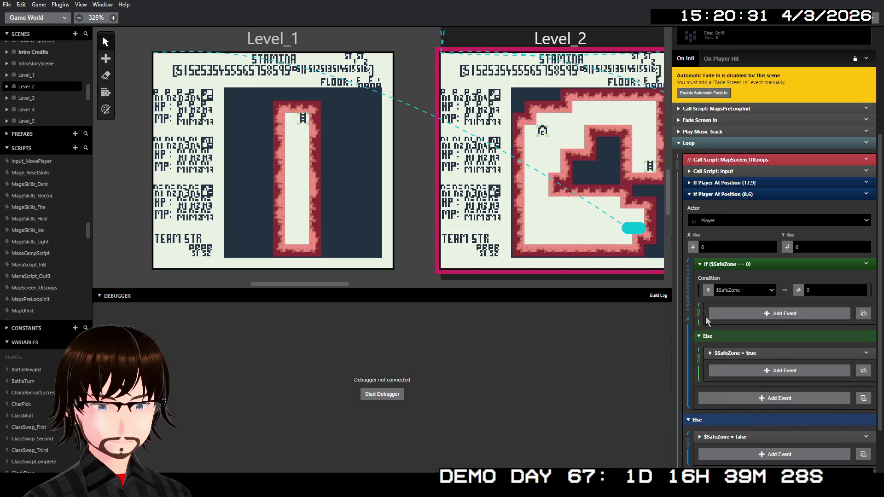
{"action": "key", "text": "ctrl+z"}
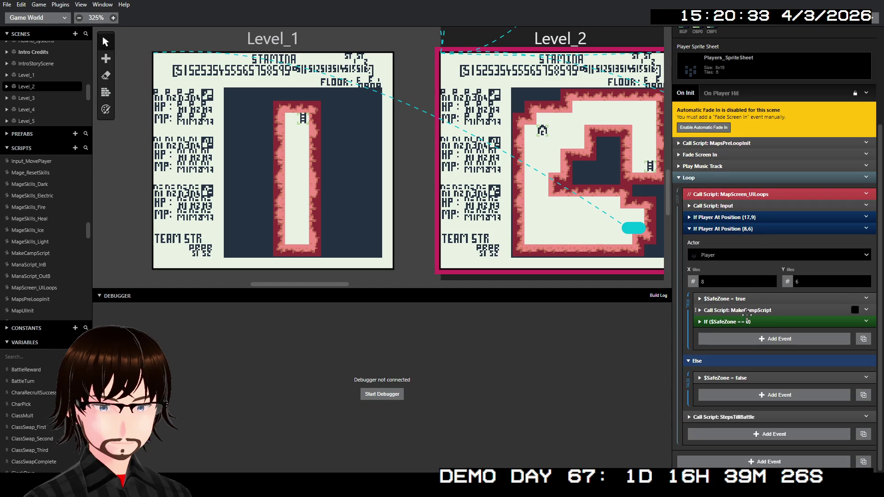
{"action": "left_click", "coordinate": [746, 322]}
{"action": "right_click", "coordinate": [745, 287]}
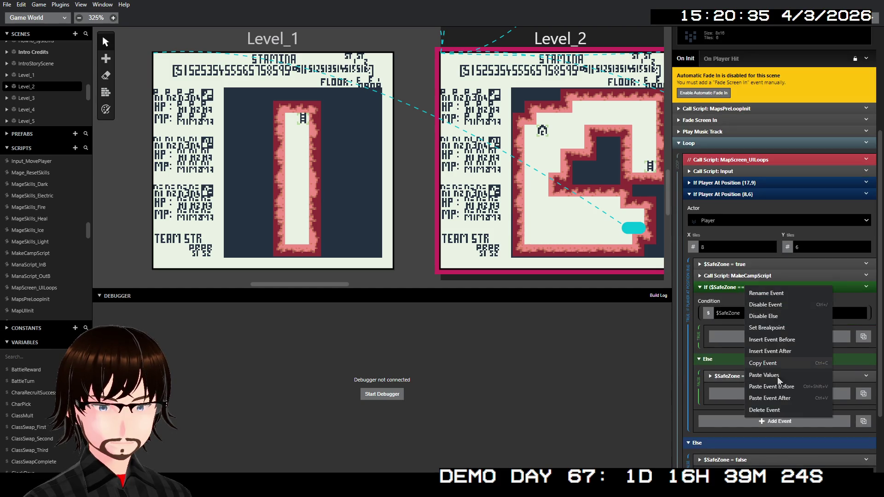
{"action": "left_click", "coordinate": [764, 410]}
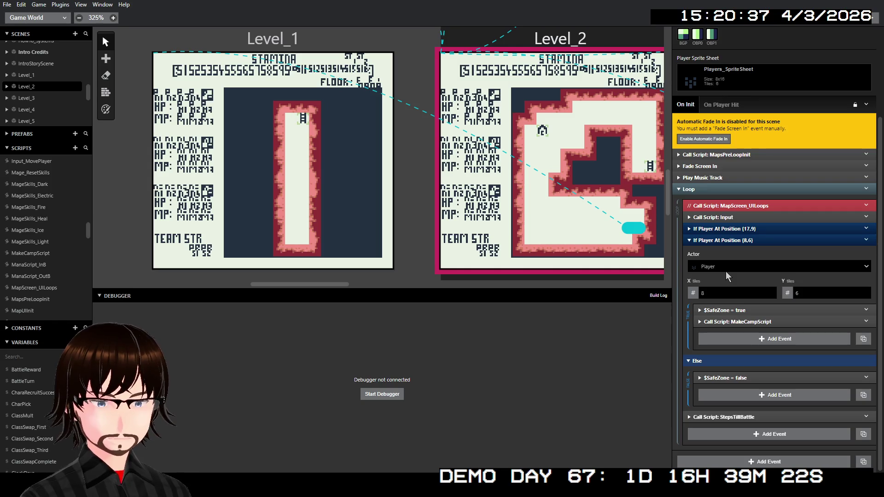
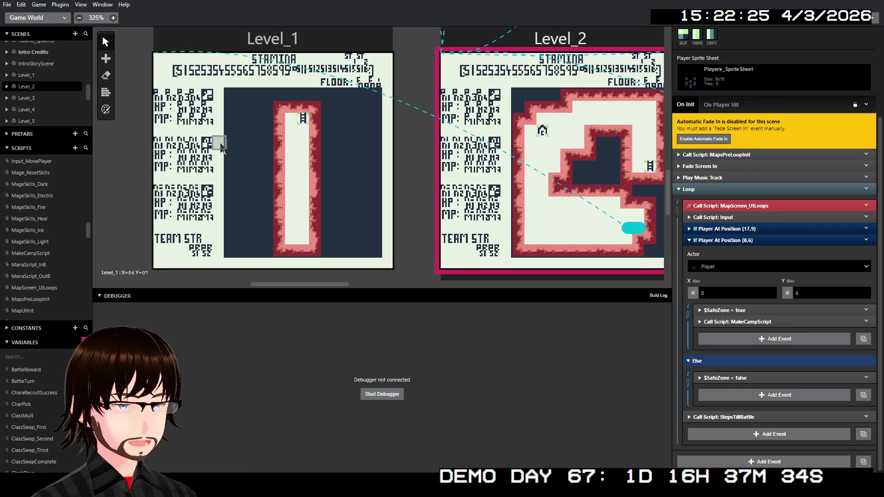
In the Music editor, create a new song and name it MainMenu.
{"action": "left_click", "coordinate": [64, 19]}
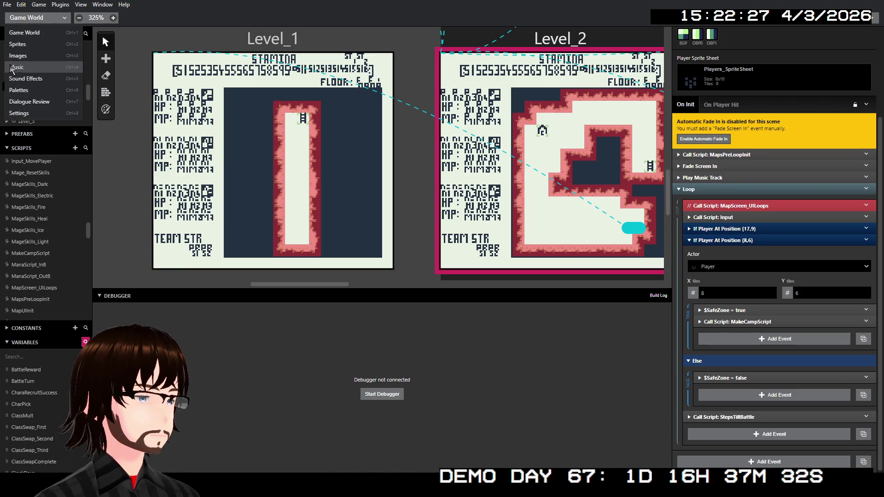
{"action": "left_click", "coordinate": [12, 69]}
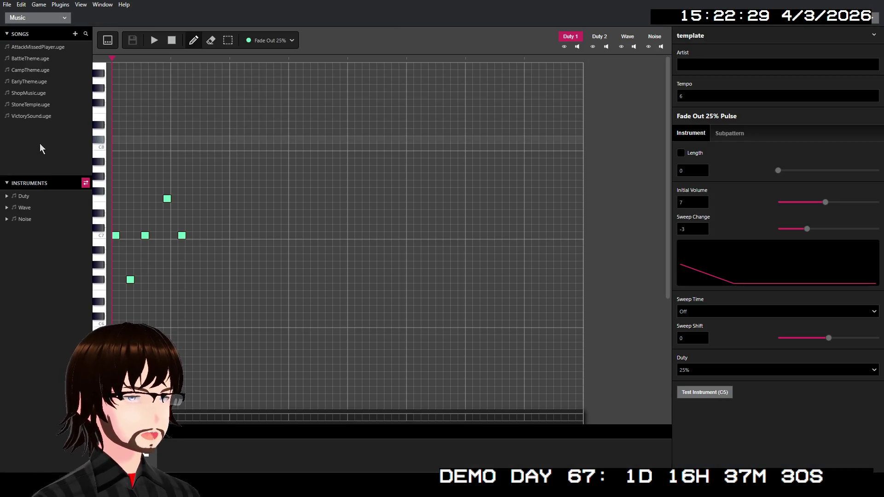
{"action": "left_click", "coordinate": [75, 34]}
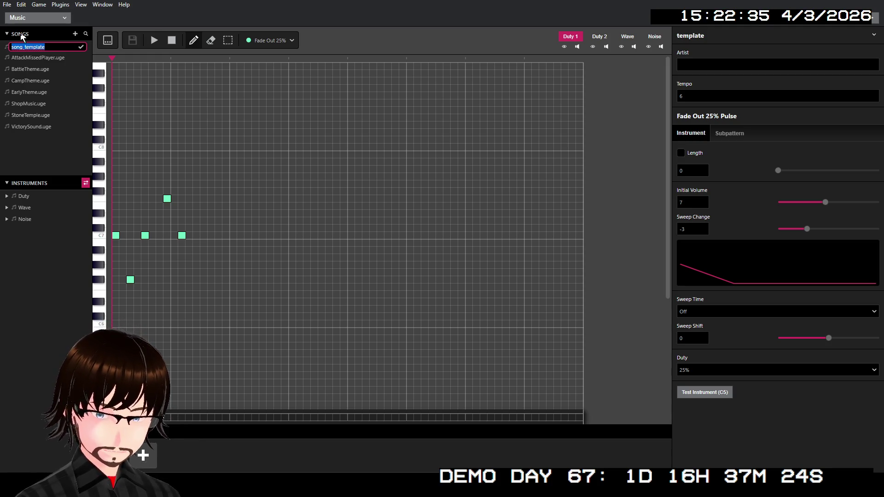
{"action": "type", "text": "Main"}
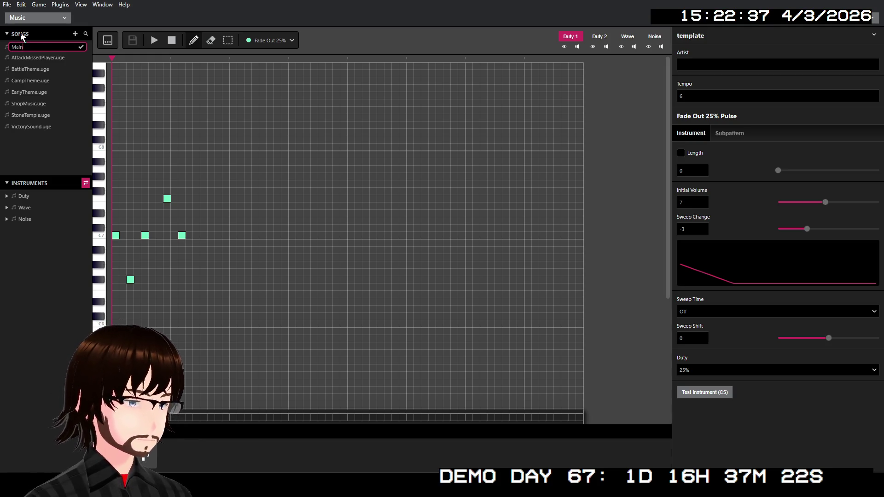
{"action": "type", "text": "Menu"}
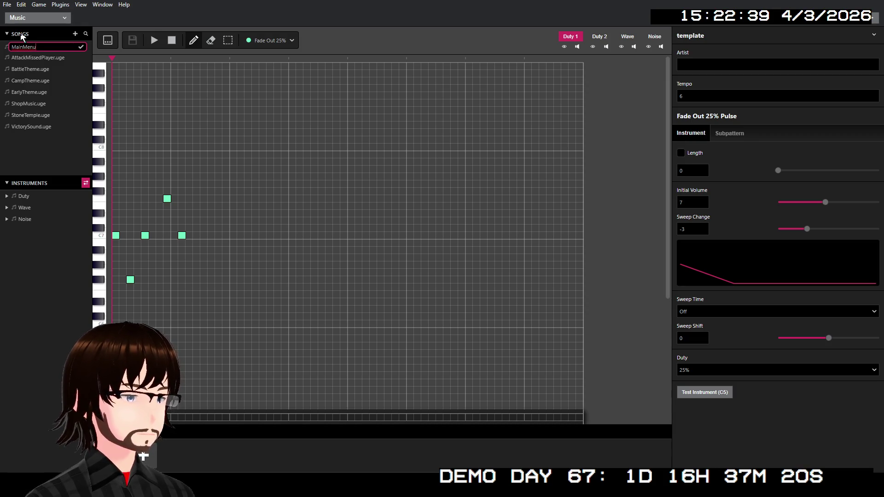
{"action": "key", "text": "Return"}
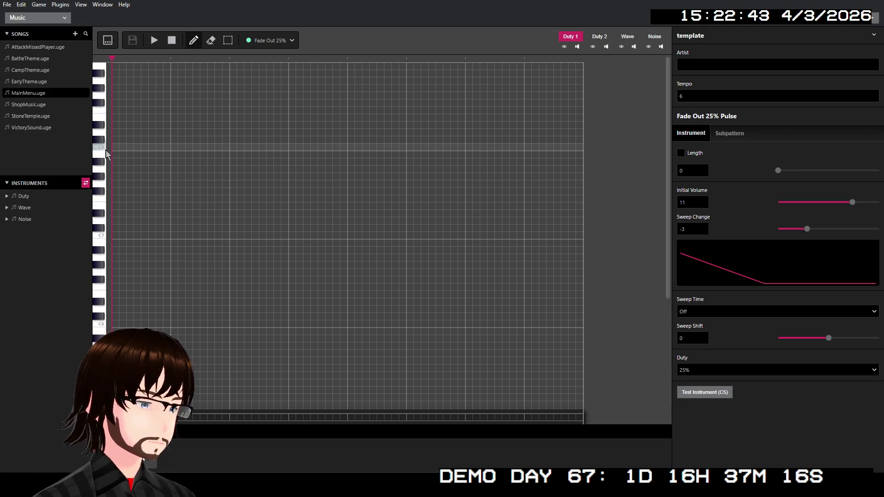
Place three test notes on the C8 row and start playback.
{"action": "left_click", "coordinate": [137, 146]}
{"action": "left_click", "coordinate": [159, 147]}
{"action": "left_click", "coordinate": [189, 147]}
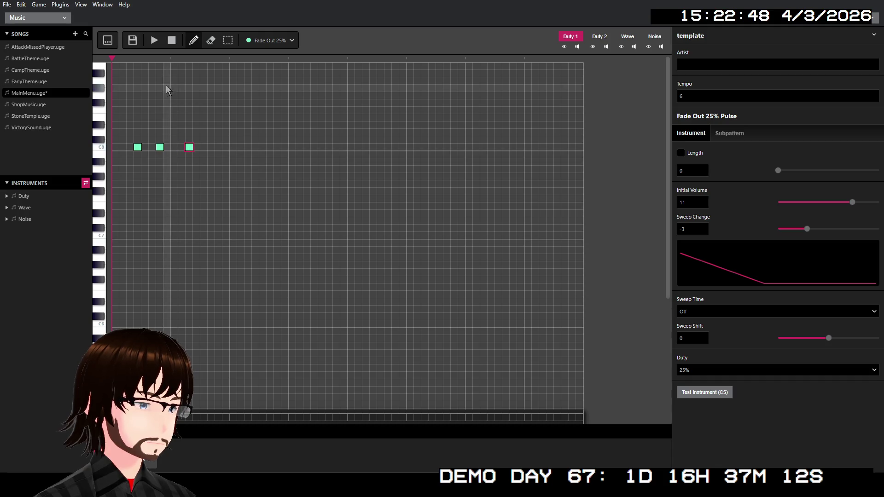
{"action": "left_click", "coordinate": [156, 42]}
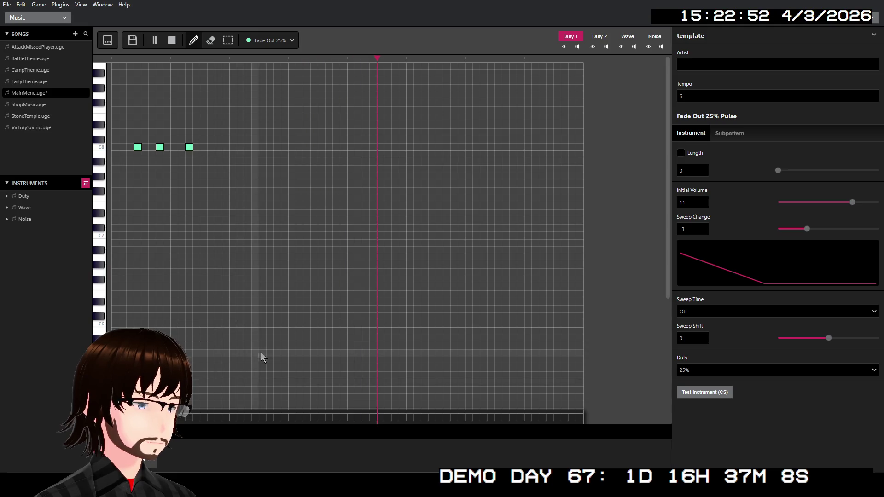
Add three melody notes around C5 further down the piano roll.
{"action": "scroll", "coordinate": [258, 354], "scroll_direction": "down", "scroll_amount": 5}
{"action": "scroll", "coordinate": [257, 359], "scroll_direction": "down", "scroll_amount": 1}
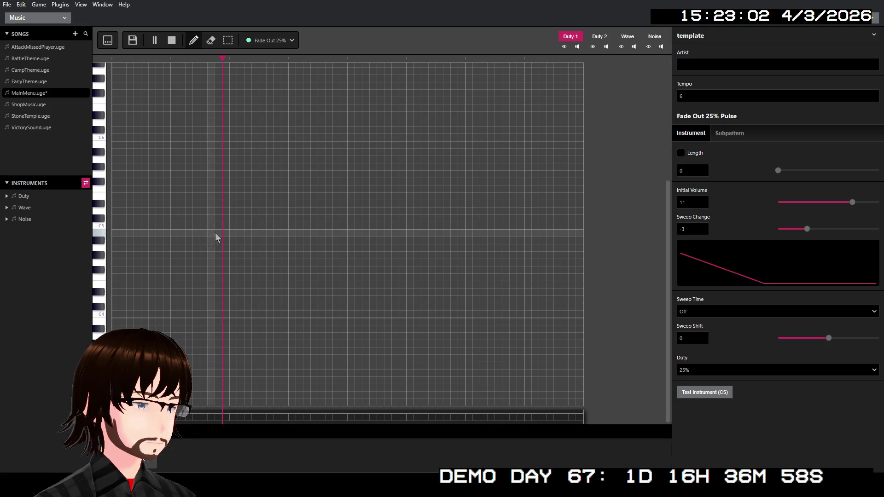
{"action": "left_click", "coordinate": [284, 233]}
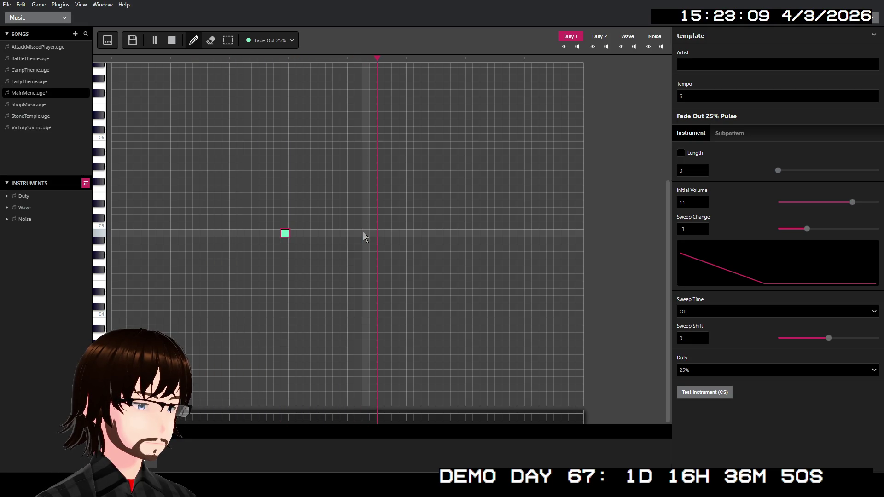
{"action": "left_click", "coordinate": [344, 262]}
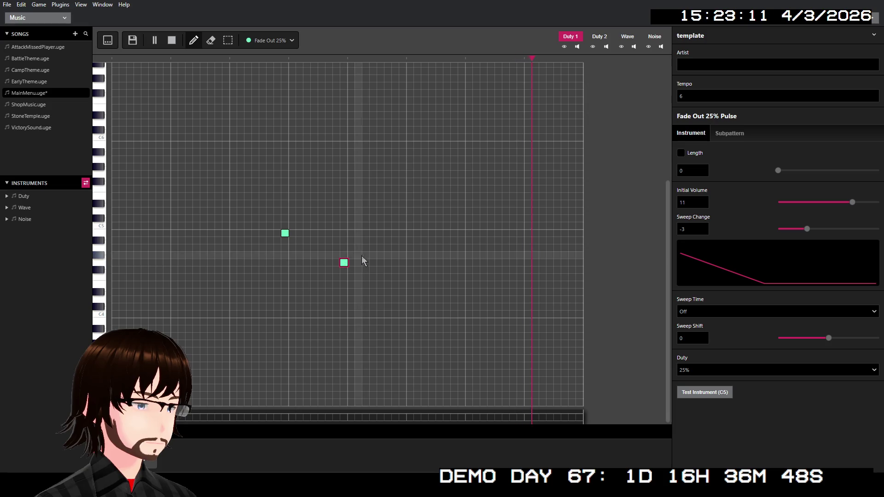
{"action": "left_click", "coordinate": [388, 218]}
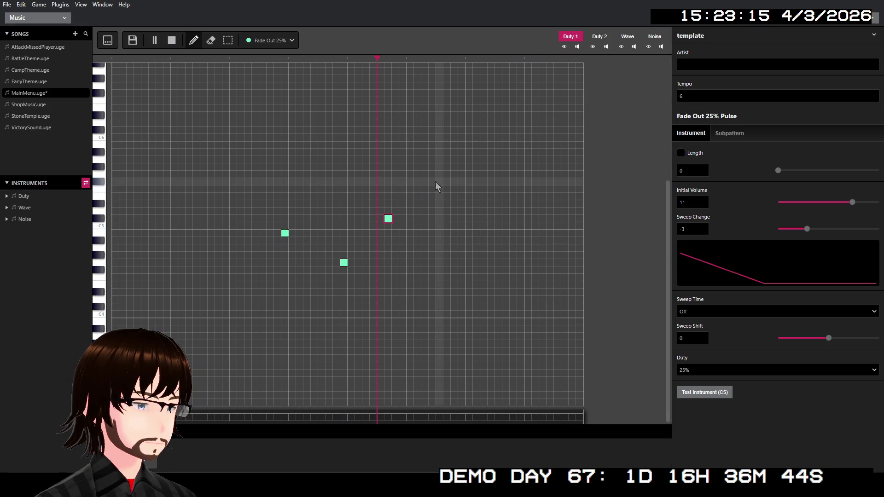
Shift the three melody notes earlier in time.
{"action": "scroll", "coordinate": [405, 187], "scroll_direction": "up", "scroll_amount": 4}
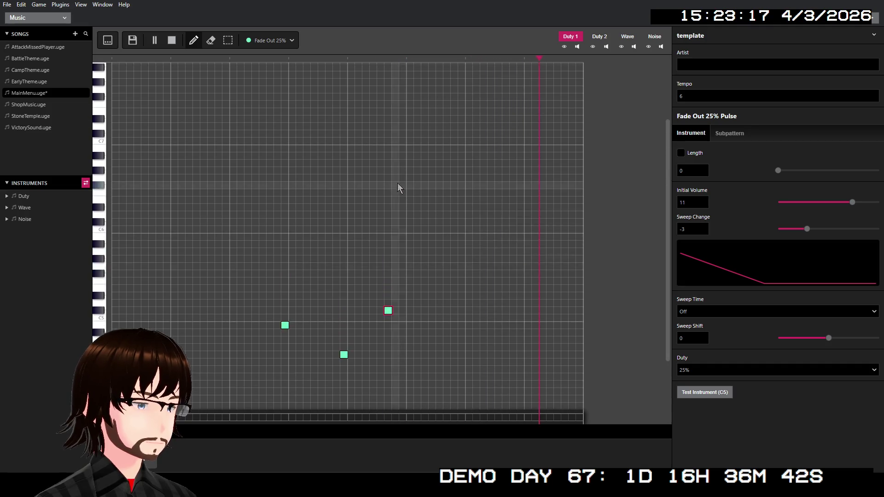
{"action": "scroll", "coordinate": [397, 183], "scroll_direction": "up", "scroll_amount": 2}
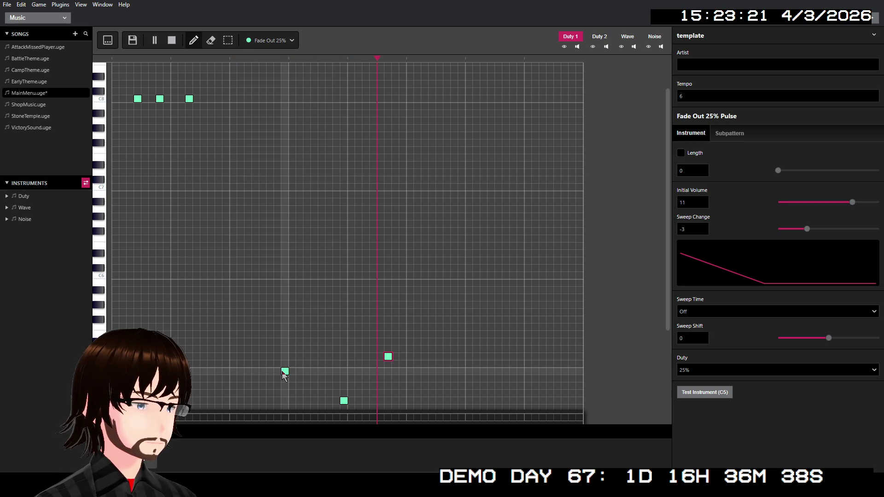
{"action": "left_click_drag", "start_coordinate": [281, 371], "coordinate": [234, 371]}
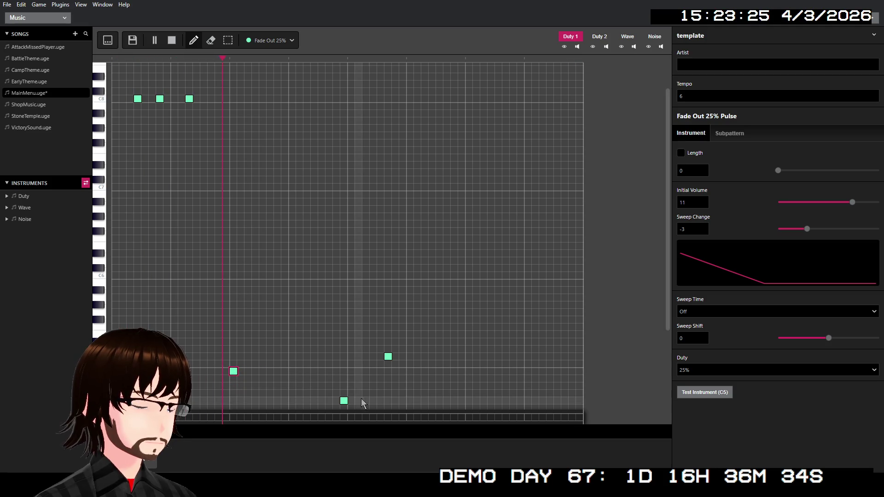
{"action": "left_click_drag", "start_coordinate": [347, 403], "coordinate": [293, 405]}
{"action": "left_click_drag", "start_coordinate": [387, 357], "coordinate": [351, 357]}
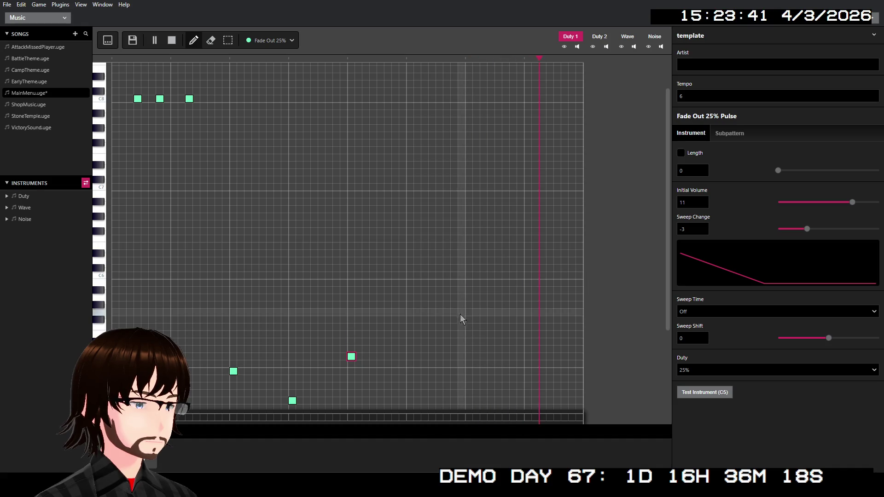
Add two more rising melody notes and delete the three C8 test notes.
{"action": "left_click", "coordinate": [446, 304]}
{"action": "left_click", "coordinate": [512, 224]}
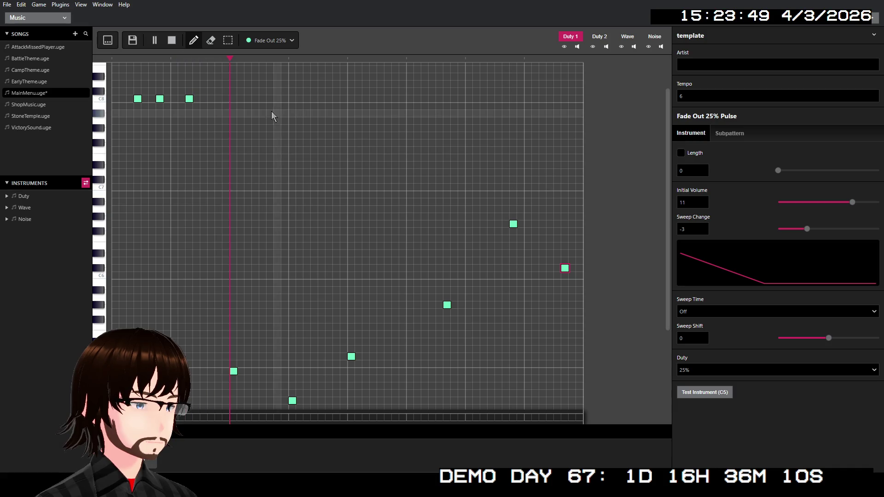
{"action": "left_click", "coordinate": [189, 98]}
{"action": "left_click", "coordinate": [159, 98]}
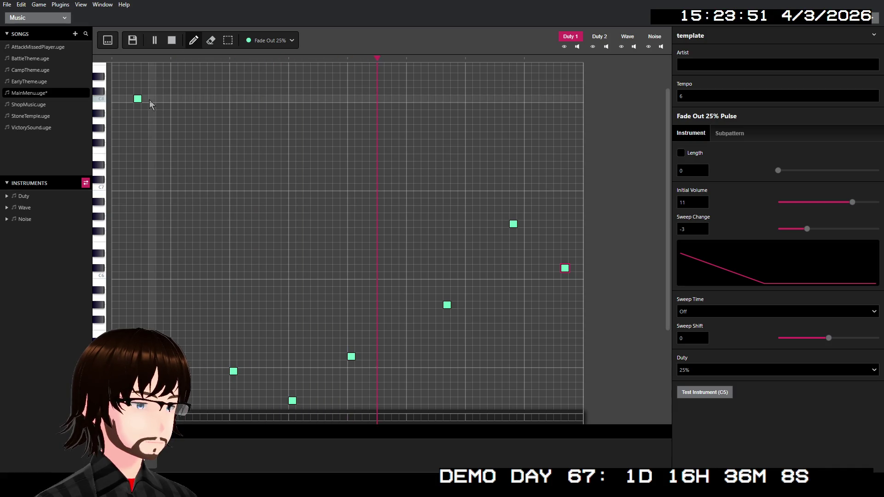
{"action": "left_click", "coordinate": [138, 99]}
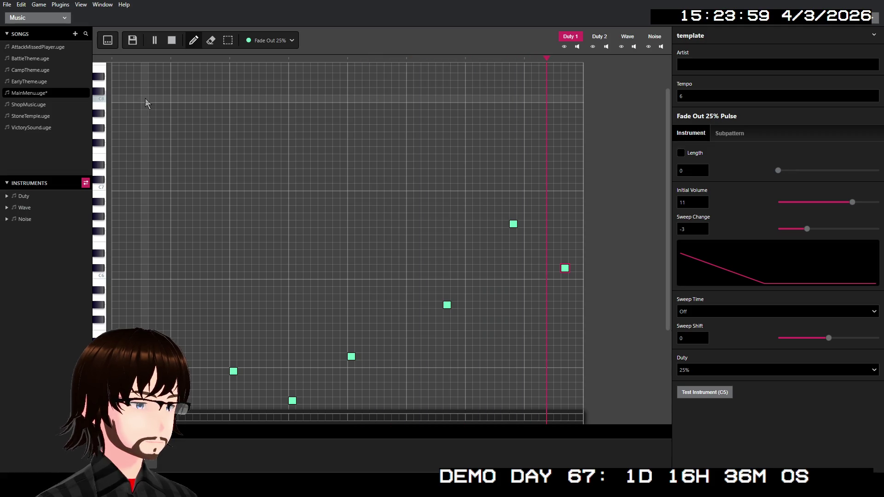
{"action": "left_click", "coordinate": [599, 37]}
Place three notes on the Duty 2 channel below the Duty 1 melody.
{"action": "scroll", "coordinate": [233, 254], "scroll_direction": "down", "scroll_amount": 2}
{"action": "scroll", "coordinate": [235, 259], "scroll_direction": "down", "scroll_amount": 2}
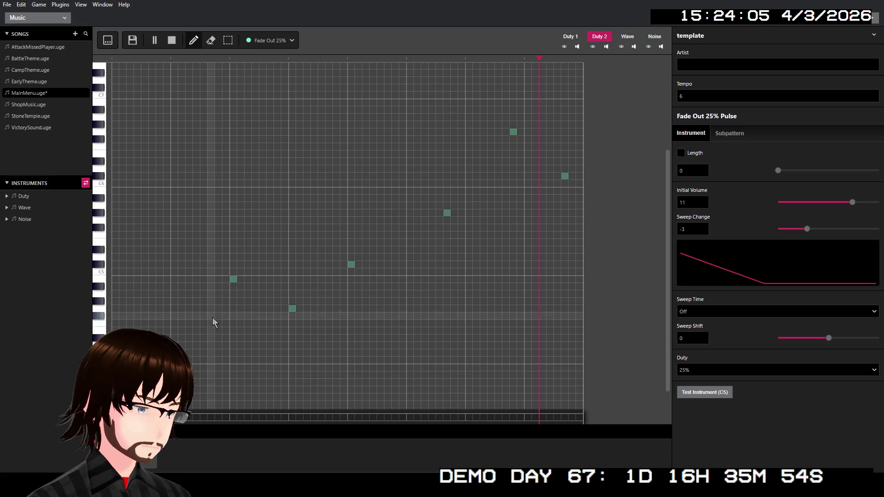
{"action": "left_click", "coordinate": [166, 323]}
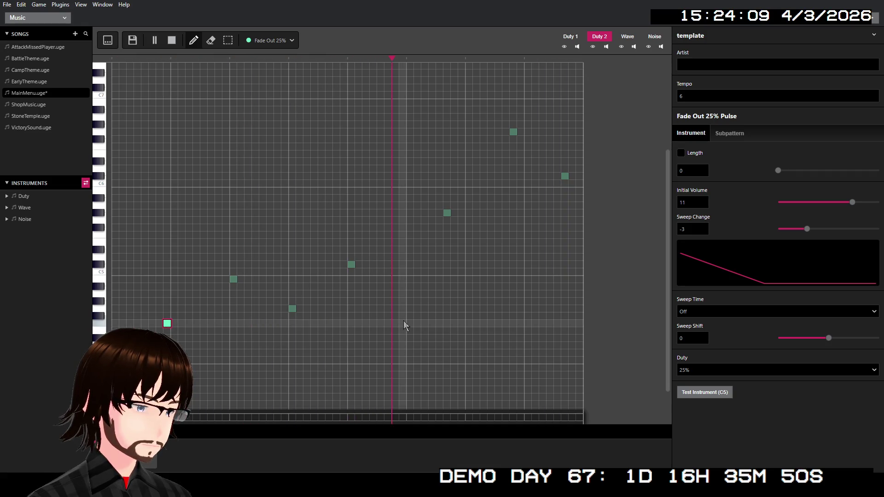
{"action": "left_click", "coordinate": [403, 345]}
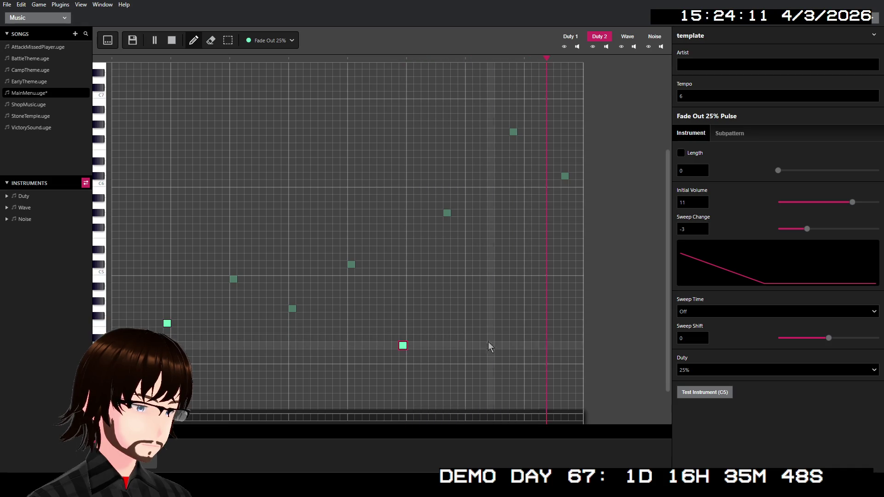
{"action": "left_click", "coordinate": [572, 279]}
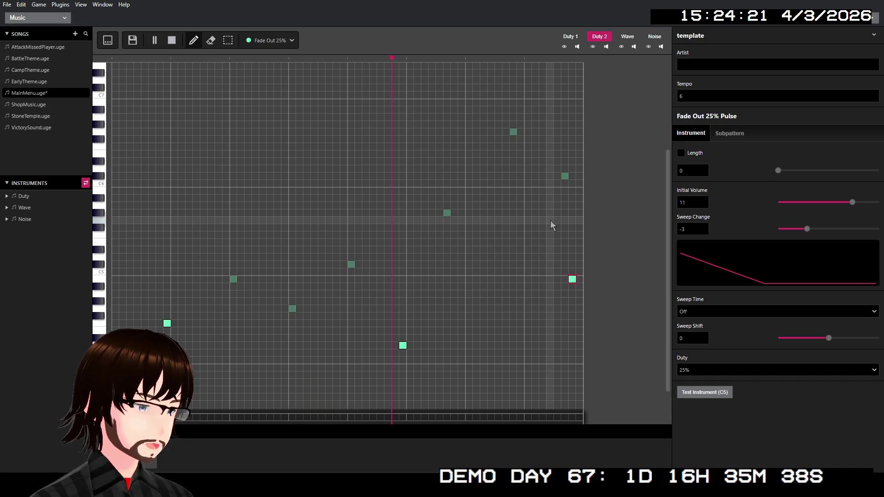
{"action": "left_click", "coordinate": [291, 38]}
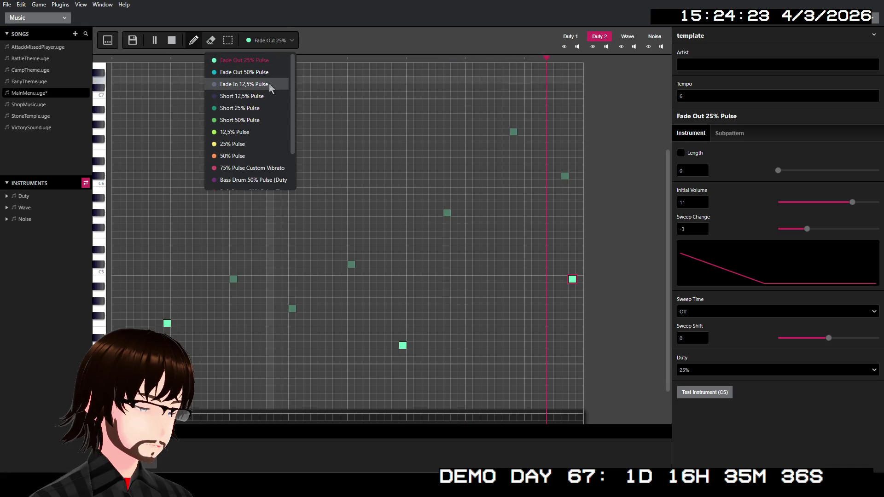
Apply the 75% Pulse Custom Vibrato instrument to the three Duty 2 notes.
{"action": "left_click", "coordinate": [254, 169]}
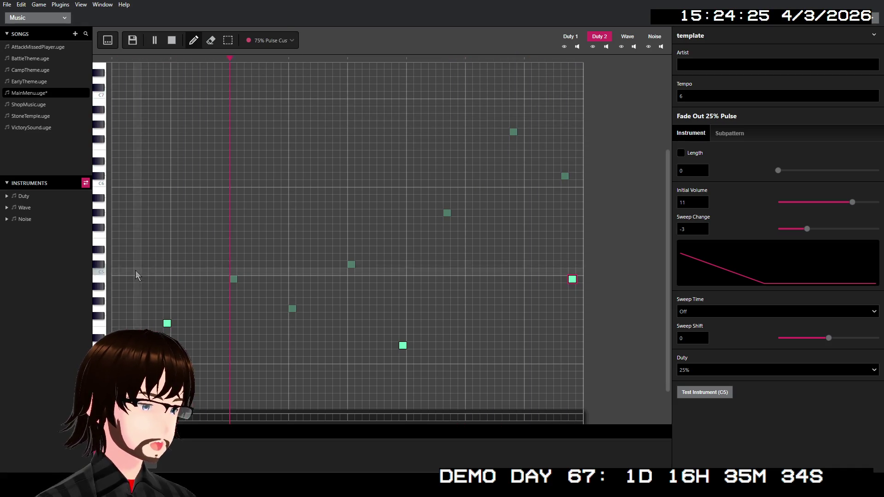
{"action": "left_click", "coordinate": [167, 323]}
{"action": "left_click", "coordinate": [402, 345]}
{"action": "left_click", "coordinate": [572, 279]}
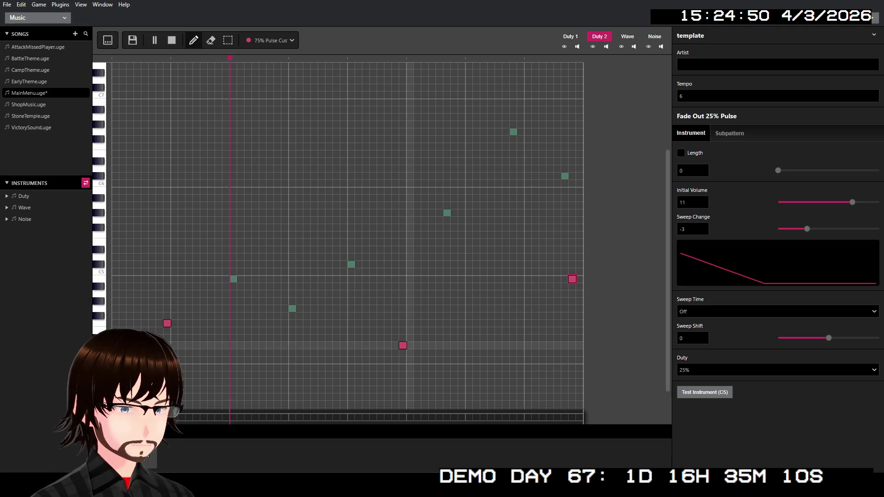
Lower the middle Duty 2 note, then delete all three Duty 2 notes.
{"action": "left_click_drag", "start_coordinate": [402, 347], "coordinate": [405, 373]}
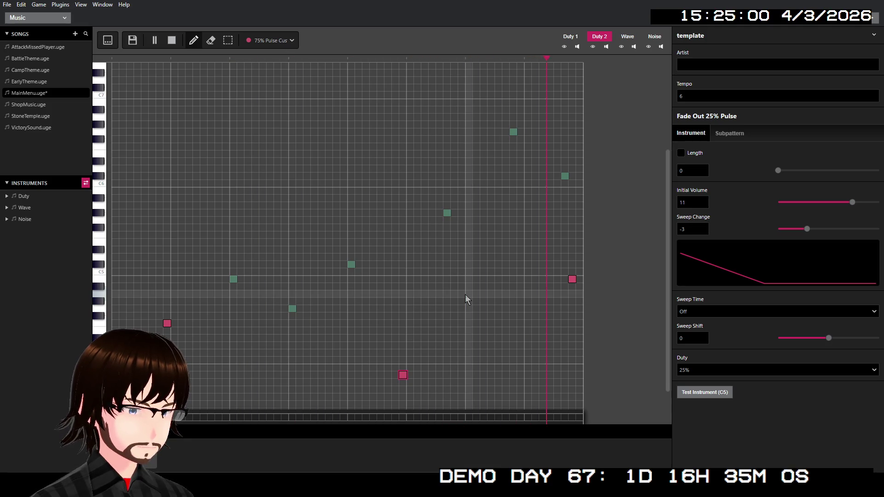
{"action": "left_click", "coordinate": [167, 322]}
{"action": "left_click", "coordinate": [572, 280]}
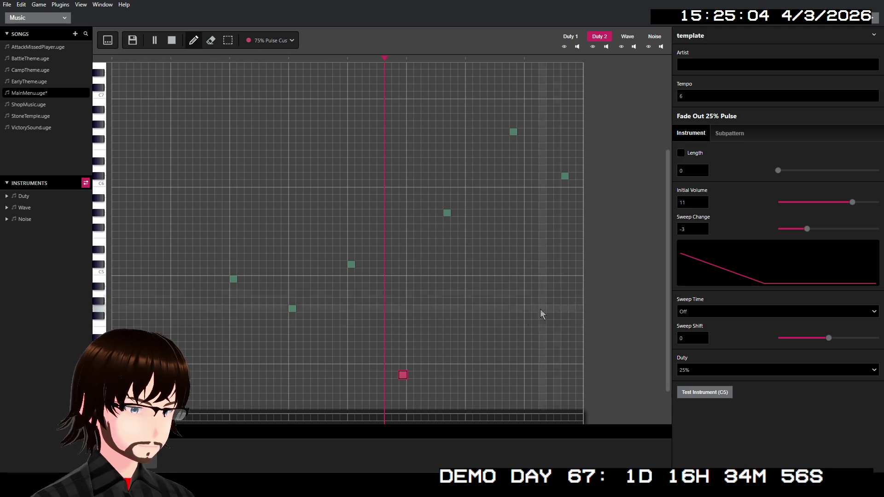
{"action": "left_click", "coordinate": [402, 375]}
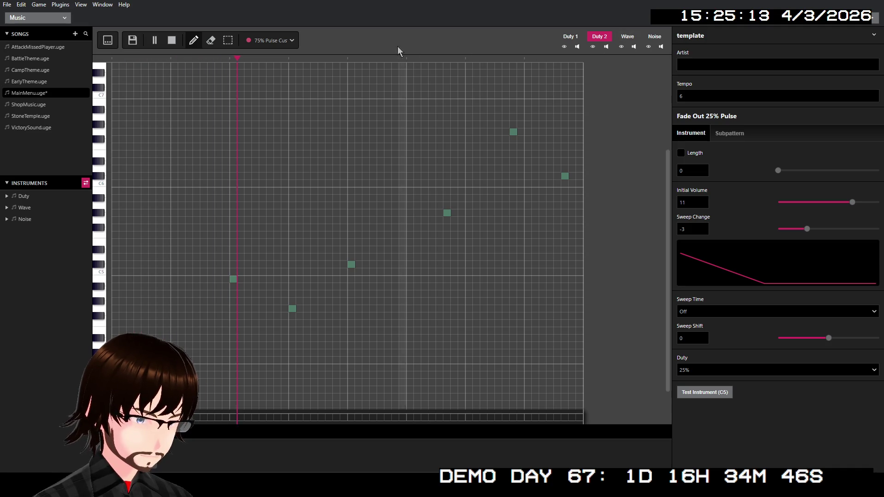
Select Bass Drum 50% Pulse and place four bass drum notes on Duty 2.
{"action": "left_click", "coordinate": [287, 42]}
{"action": "scroll", "coordinate": [276, 133], "scroll_direction": "down", "scroll_amount": 1}
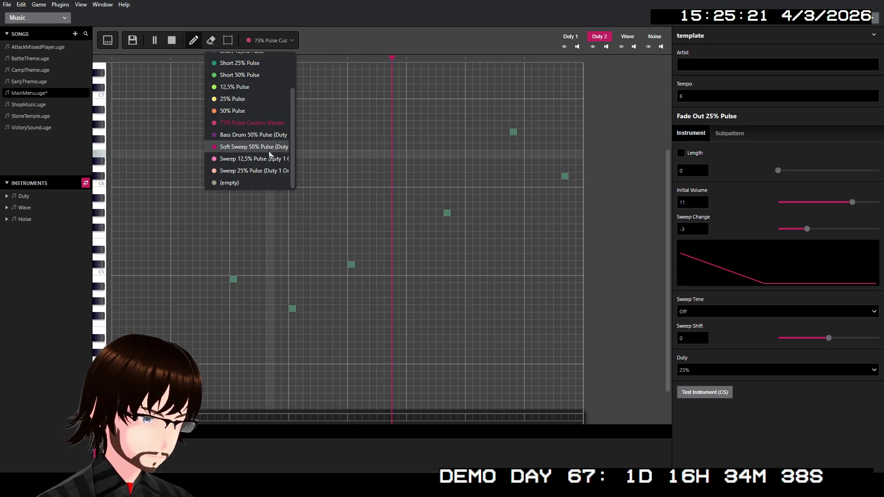
{"action": "left_click", "coordinate": [256, 136]}
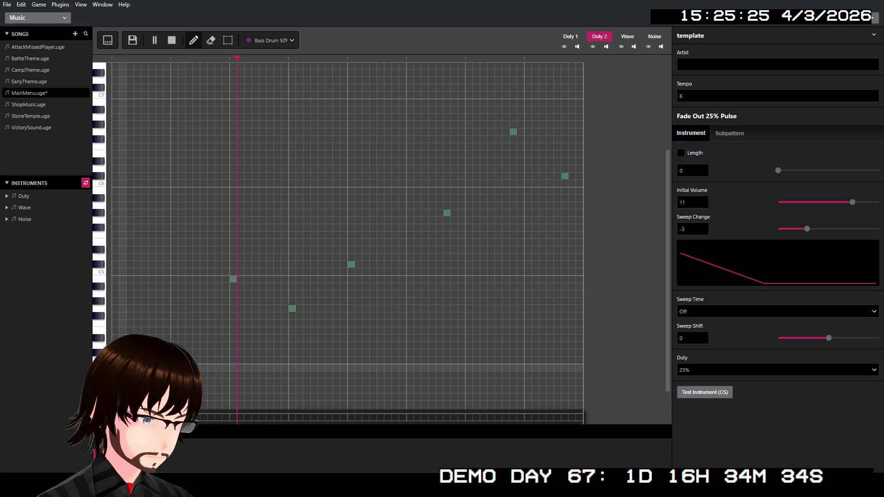
{"action": "left_click", "coordinate": [278, 353]}
{"action": "left_click", "coordinate": [394, 301]}
{"action": "left_click", "coordinate": [395, 176]}
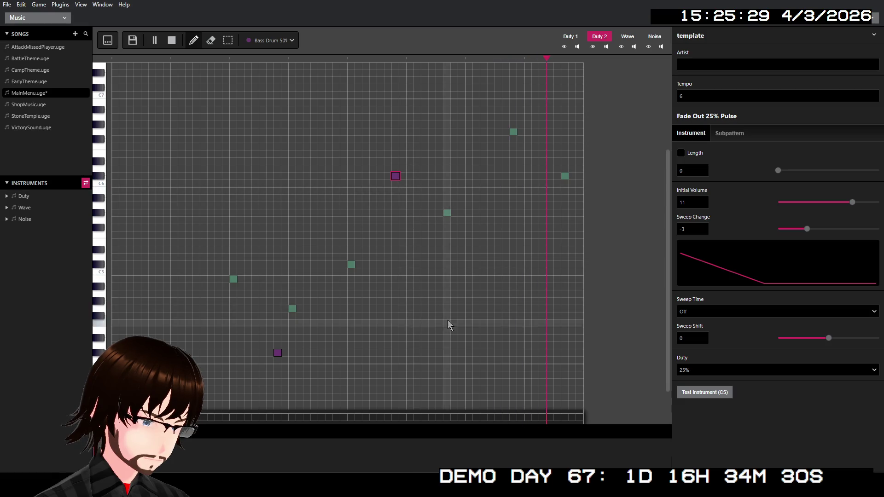
{"action": "left_click", "coordinate": [512, 308]}
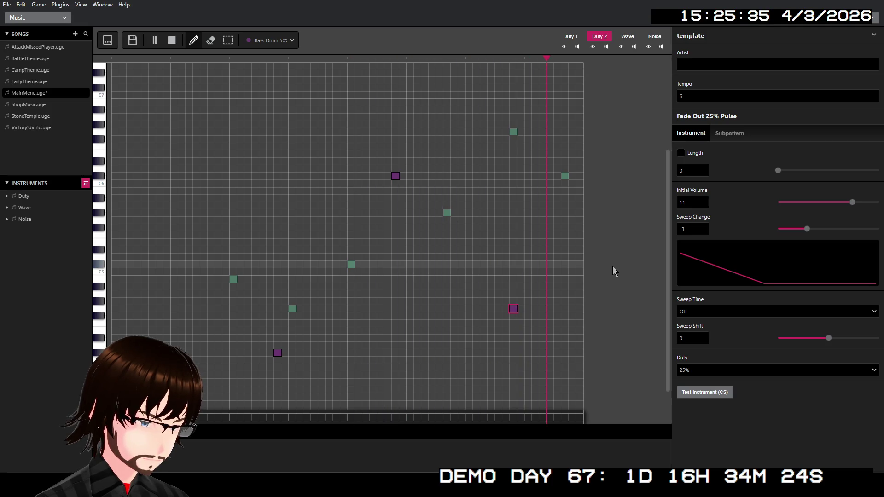
Shift the bass notes' timing, moving the last one toward the middle.
{"action": "left_click_drag", "start_coordinate": [513, 308], "coordinate": [519, 308]}
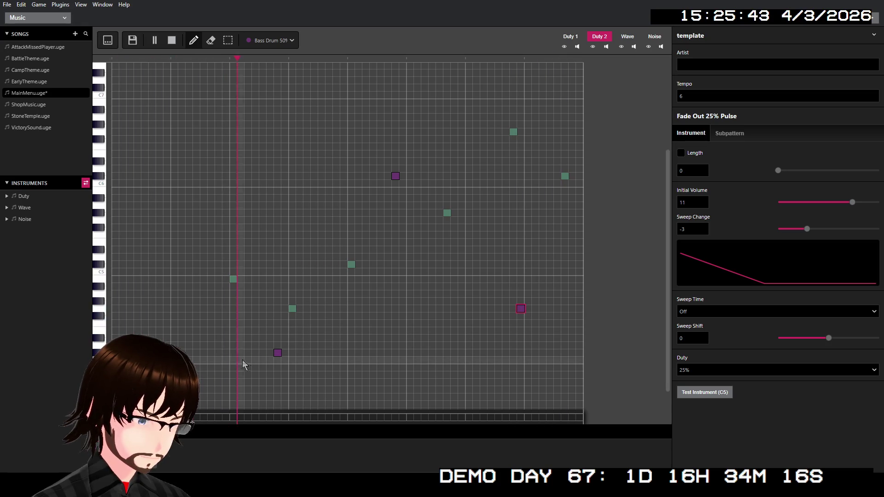
{"action": "left_click_drag", "start_coordinate": [277, 353], "coordinate": [263, 353]}
{"action": "left_click_drag", "start_coordinate": [525, 308], "coordinate": [325, 307]}
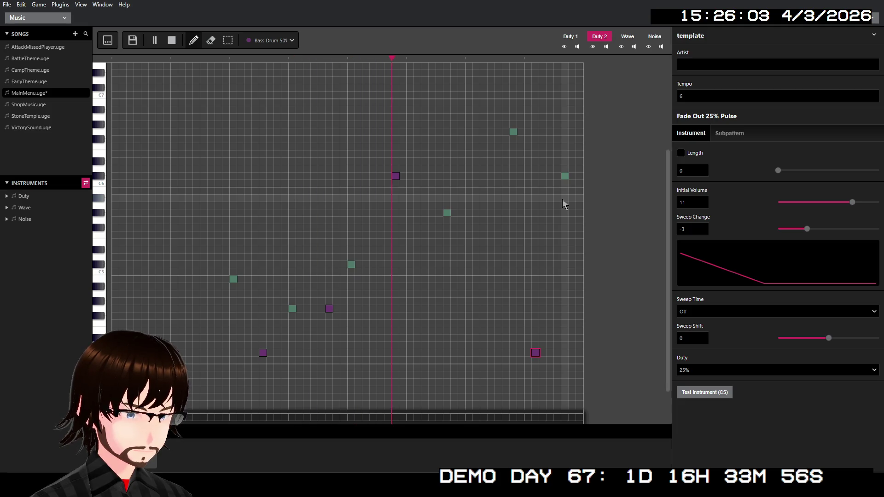
Delete the stray bass notes and place three evenly spaced ones on the low row.
{"action": "left_click", "coordinate": [399, 178]}
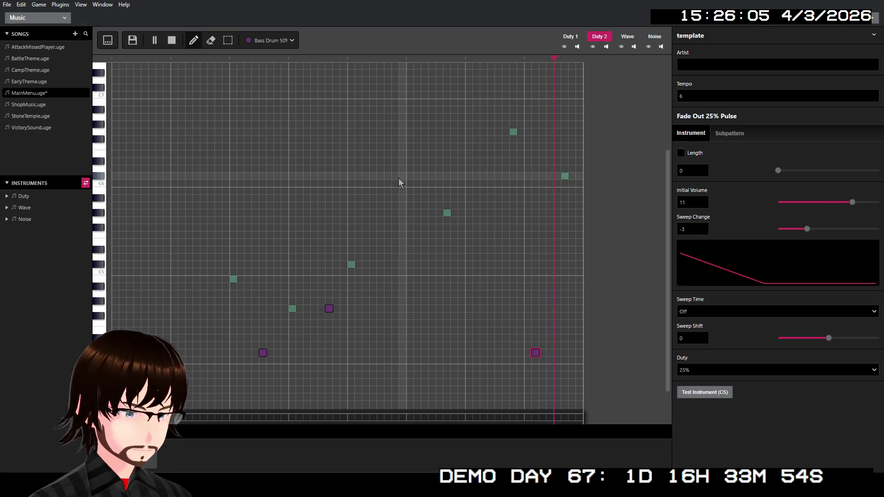
{"action": "left_click", "coordinate": [536, 353]}
{"action": "left_click", "coordinate": [329, 309]}
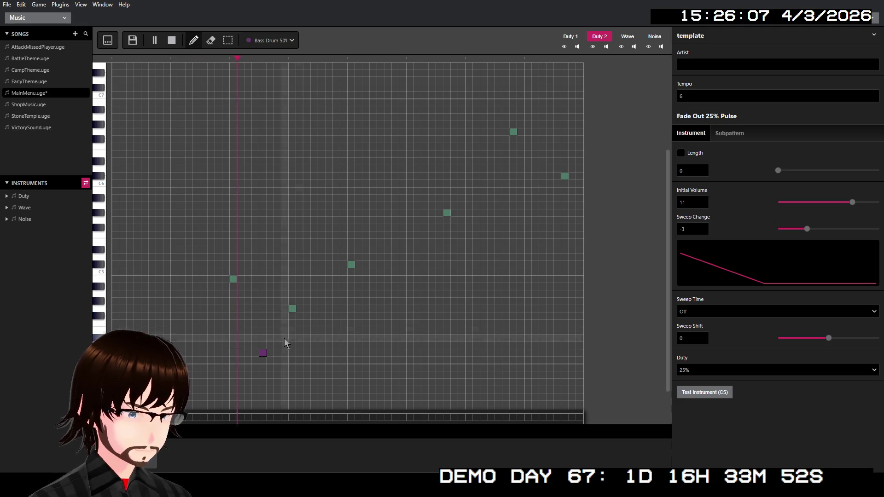
{"action": "left_click", "coordinate": [264, 353]}
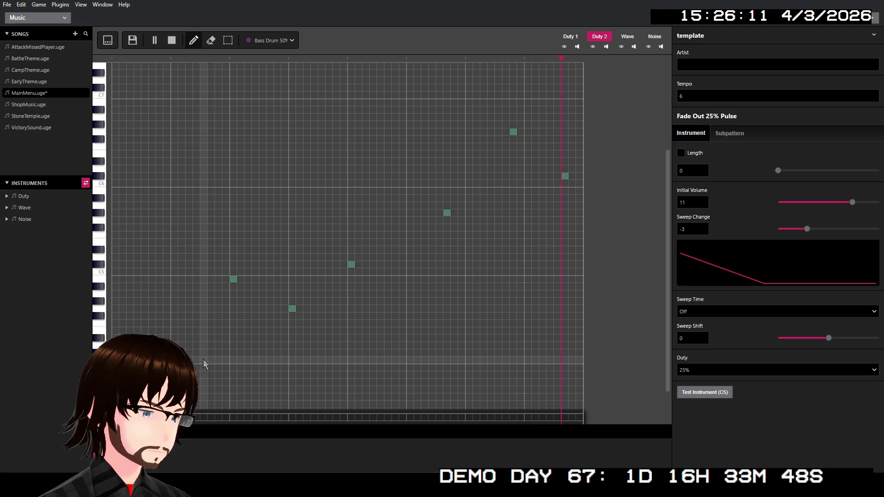
{"action": "left_click", "coordinate": [233, 360]}
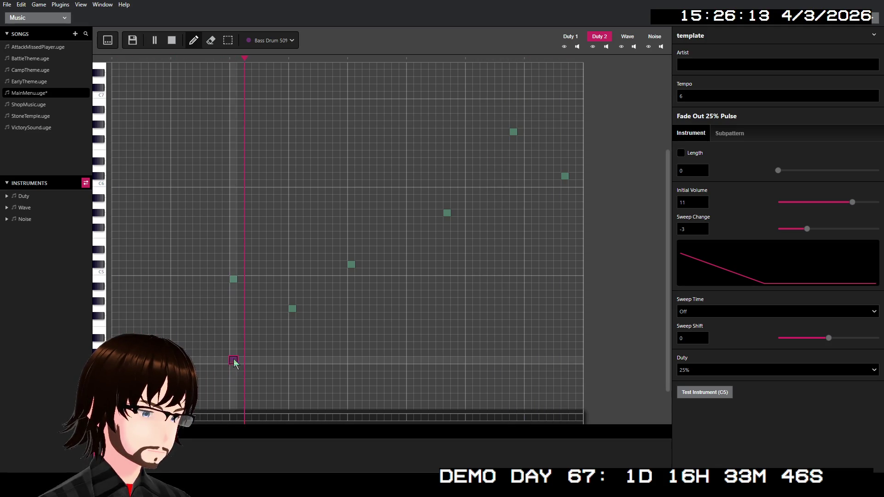
{"action": "left_click", "coordinate": [353, 361]}
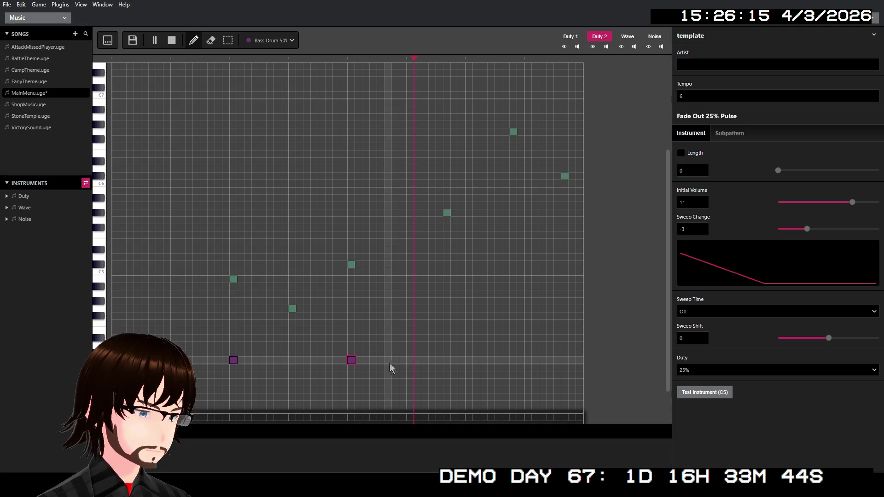
{"action": "left_click", "coordinate": [468, 360]}
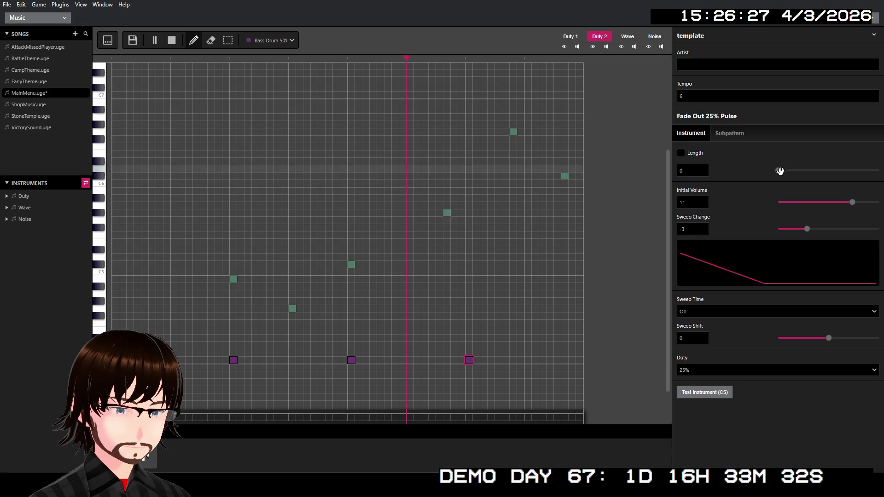
Turn the instrument's Length limit on and back off, then save the song.
{"action": "left_click_drag", "start_coordinate": [778, 170], "coordinate": [839, 172]}
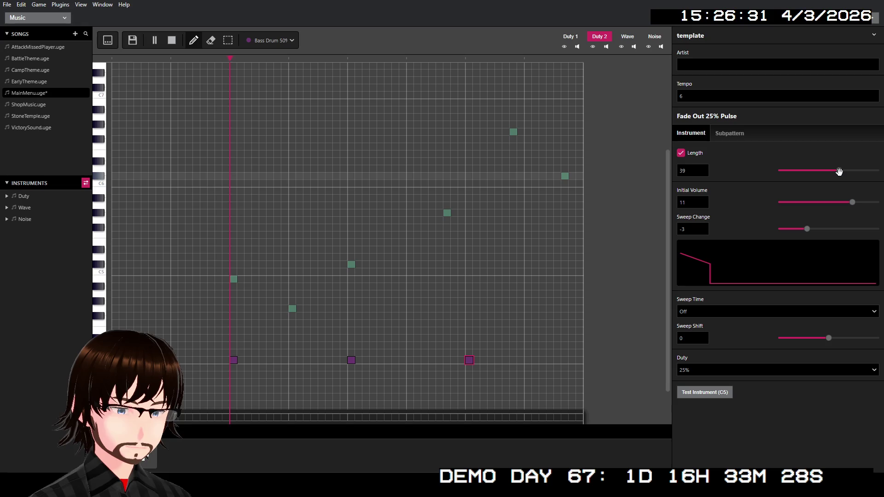
{"action": "left_click_drag", "start_coordinate": [774, 176], "coordinate": [757, 176]}
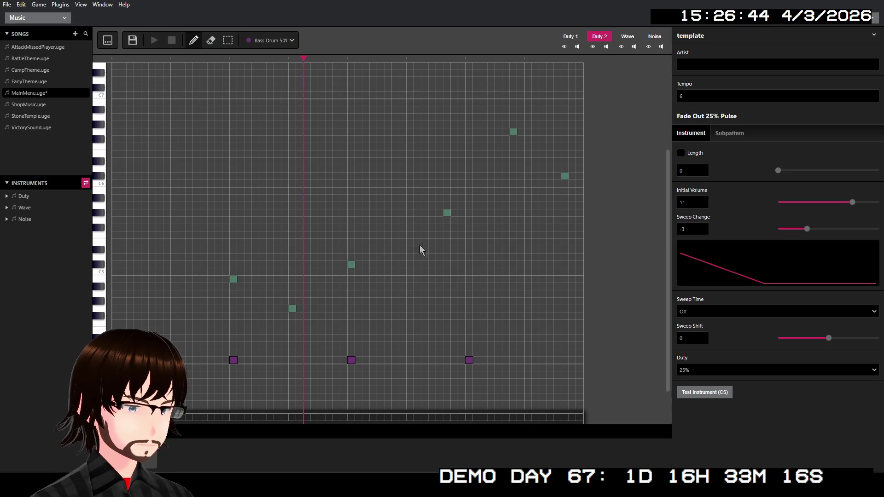
{"action": "key", "text": "ctrl+s"}
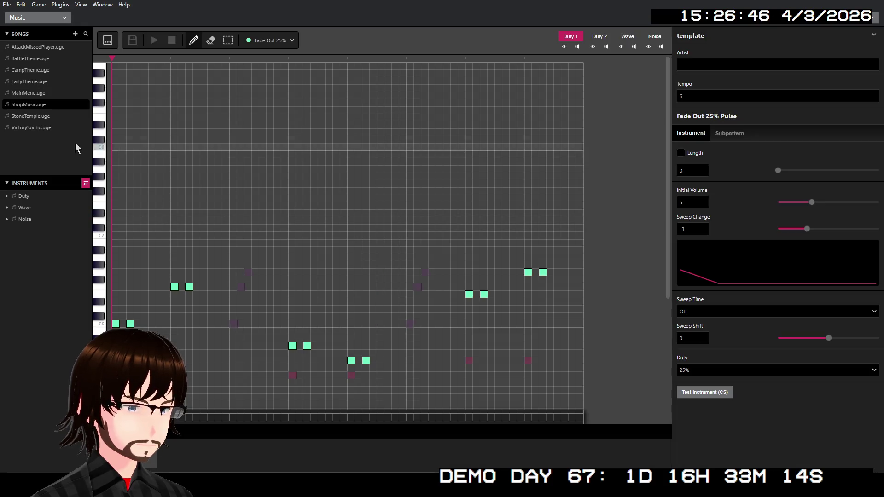
Add a fourth bass note on C4 at the start of the Duty 2 bar.
{"action": "scroll", "coordinate": [249, 184], "scroll_direction": "down", "scroll_amount": 5}
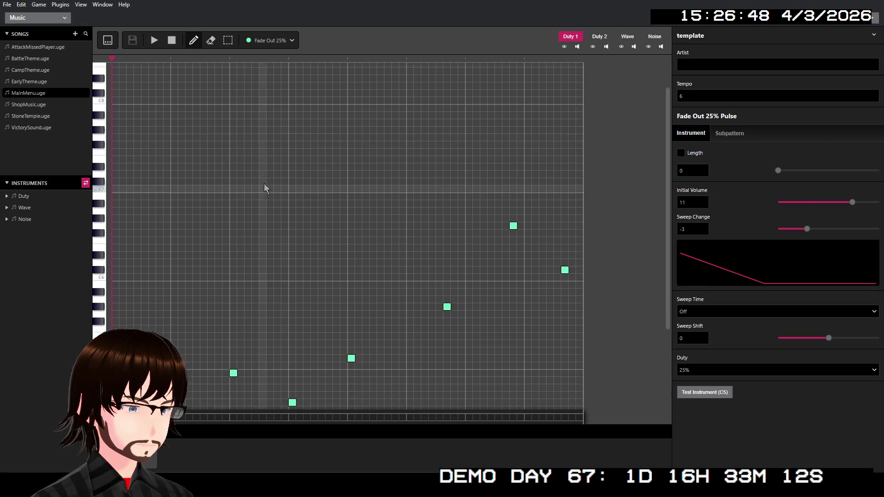
{"action": "left_click", "coordinate": [598, 41]}
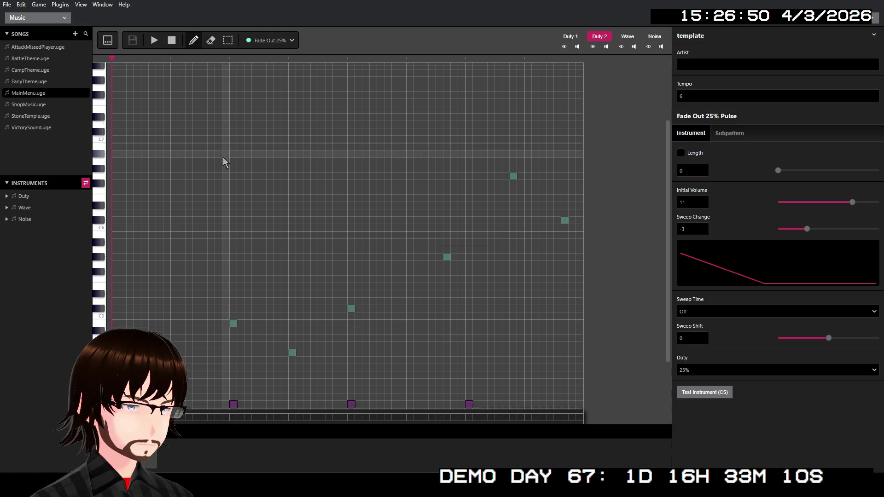
{"action": "scroll", "coordinate": [239, 185], "scroll_direction": "down", "scroll_amount": 5}
{"action": "left_click", "coordinate": [174, 314]}
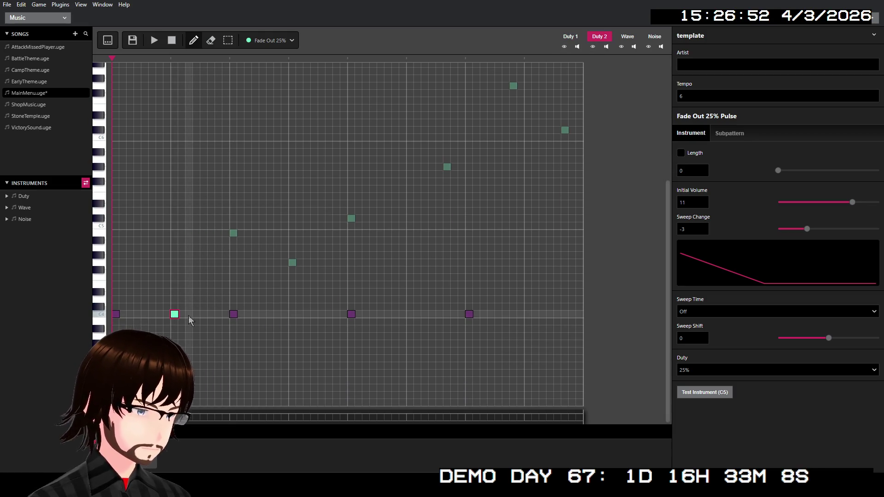
{"action": "left_click", "coordinate": [269, 40]}
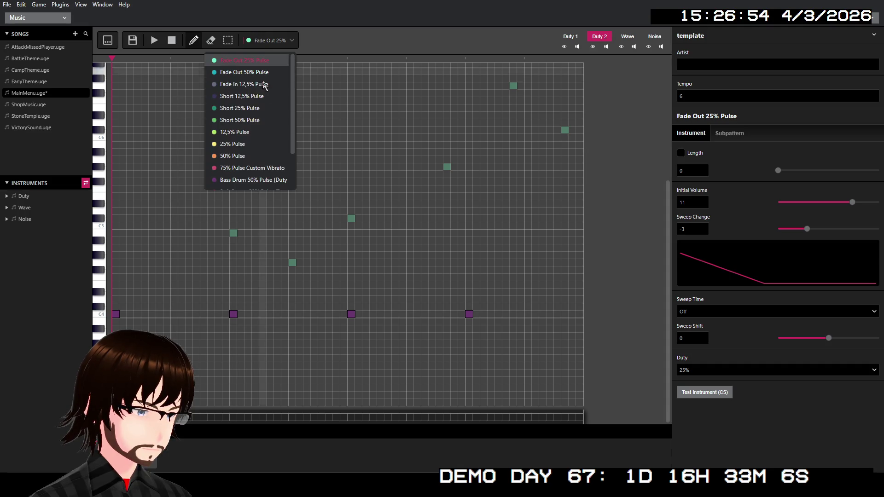
Add four Bass Drum 50% off-beat notes one row above C4 and play the song.
{"action": "left_click", "coordinate": [253, 180]}
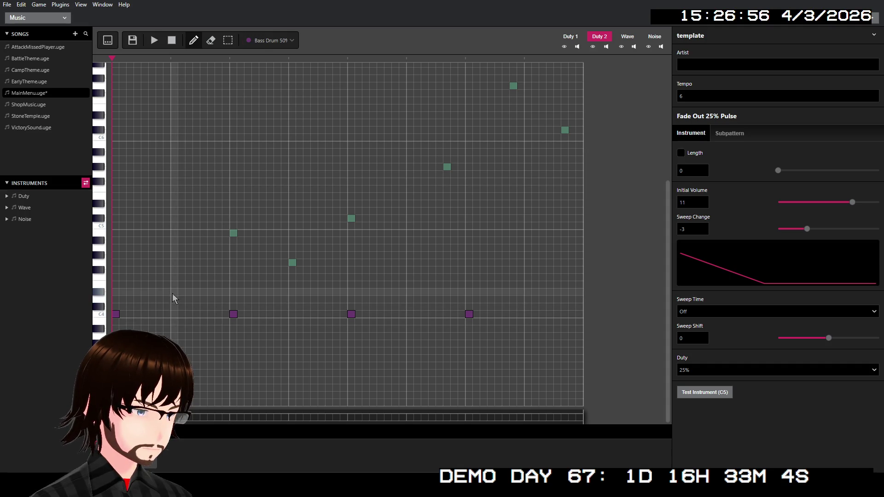
{"action": "left_click", "coordinate": [174, 293]}
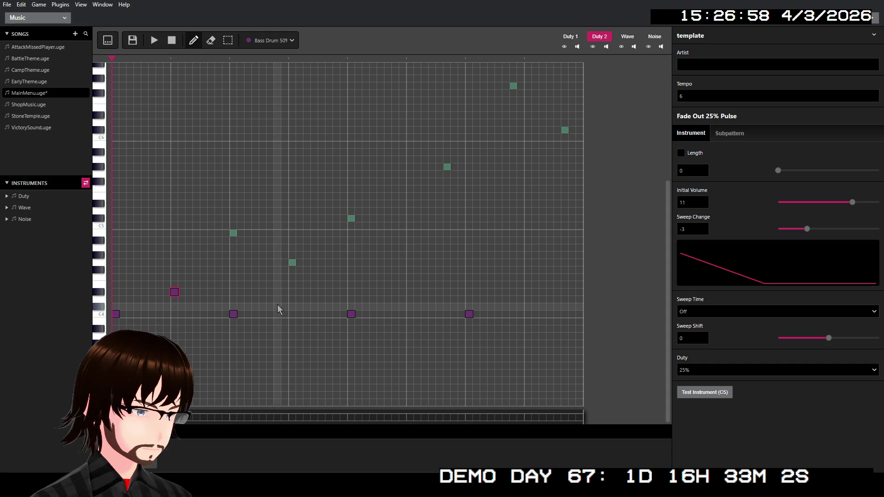
{"action": "left_click", "coordinate": [292, 292]}
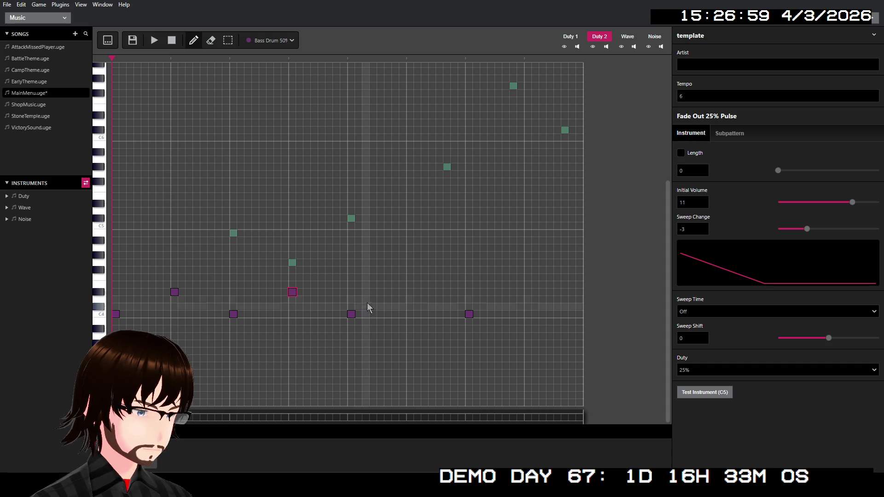
{"action": "left_click", "coordinate": [411, 293]}
{"action": "left_click", "coordinate": [528, 293]}
{"action": "left_click", "coordinate": [155, 40]}
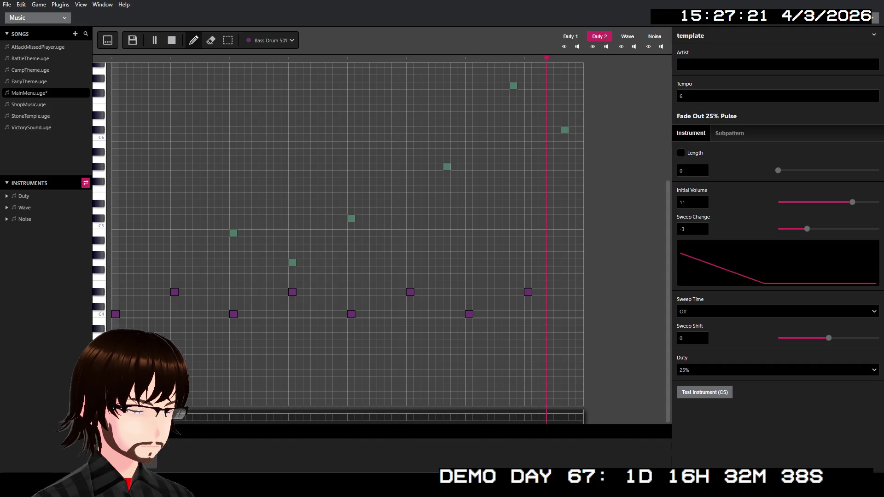
{"action": "left_click", "coordinate": [46, 454]}
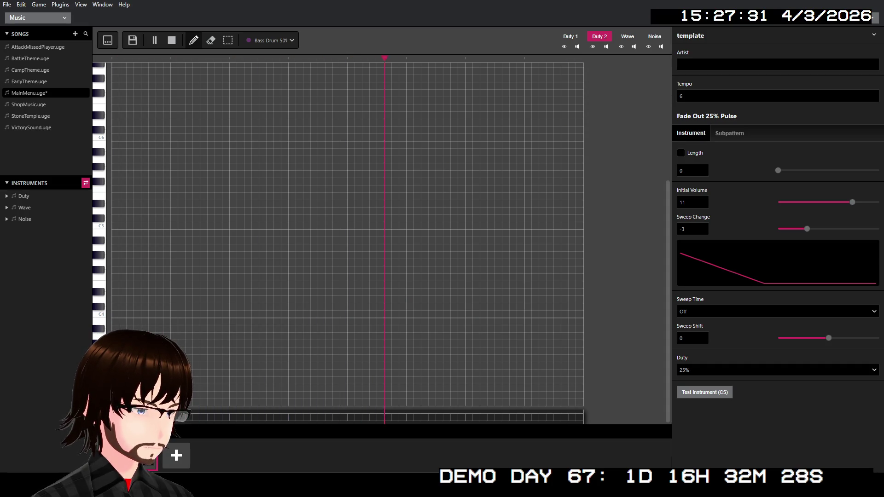
Stop playback and move to a new, empty second pattern.
{"action": "left_click", "coordinate": [172, 44]}
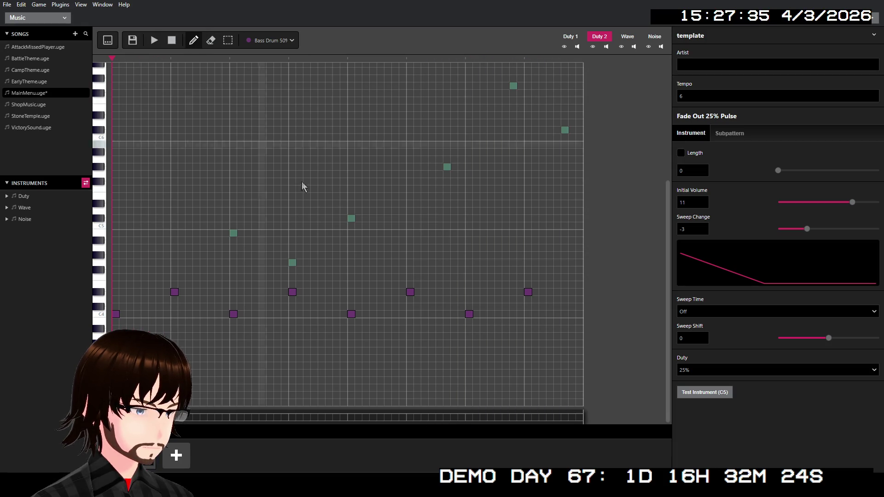
{"action": "left_click", "coordinate": [549, 351]}
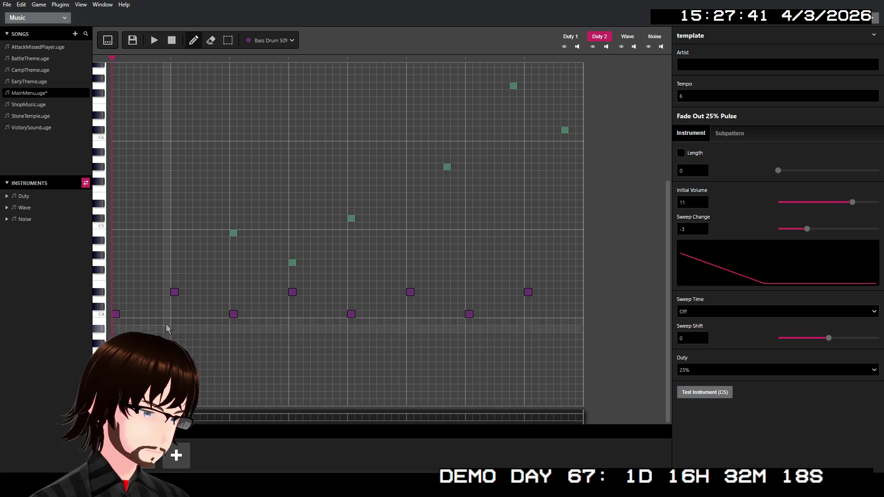
{"action": "left_click", "coordinate": [176, 456]}
Fill the pattern with eight bass notes alternating C4 and higher off-beats, then play it.
{"action": "left_click", "coordinate": [115, 314]}
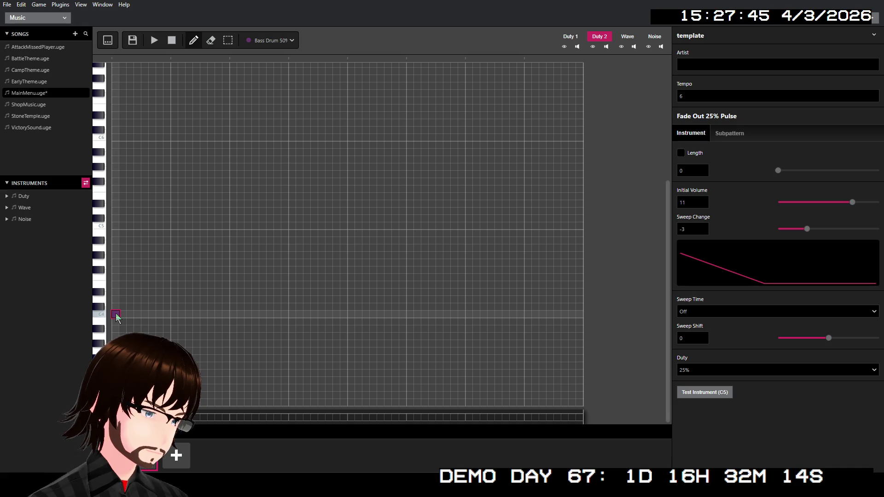
{"action": "left_click", "coordinate": [173, 292]}
{"action": "left_click", "coordinate": [233, 314]}
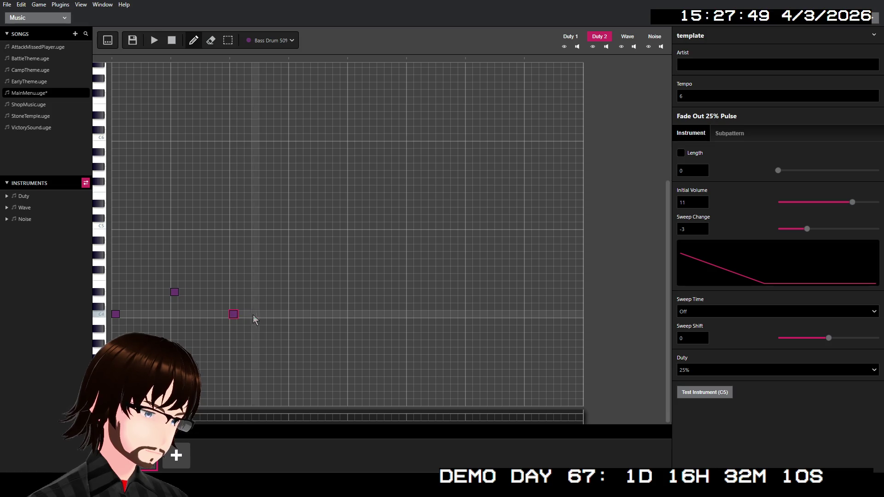
{"action": "left_click", "coordinate": [292, 292]}
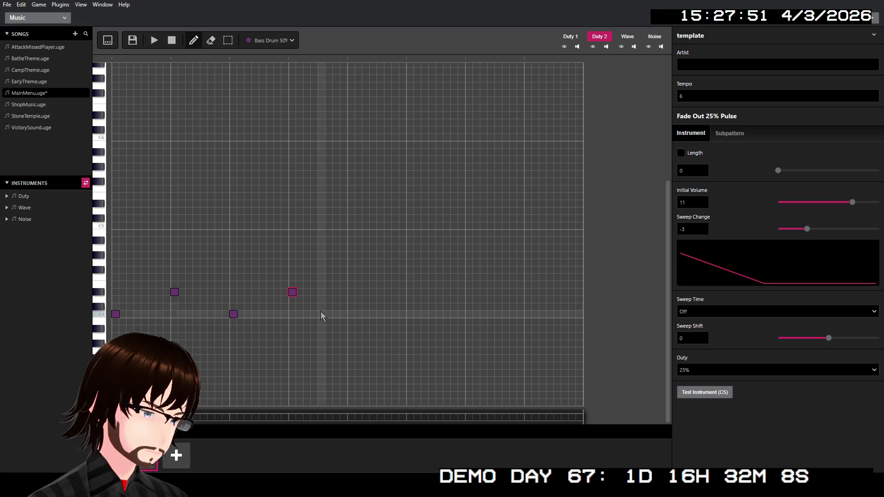
{"action": "left_click", "coordinate": [351, 314]}
{"action": "left_click", "coordinate": [410, 284]}
{"action": "left_click", "coordinate": [469, 314]}
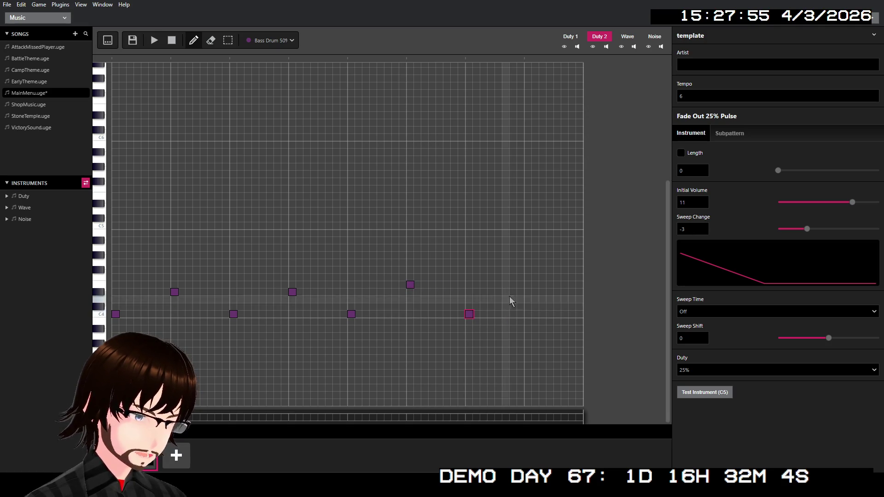
{"action": "left_click", "coordinate": [527, 285]}
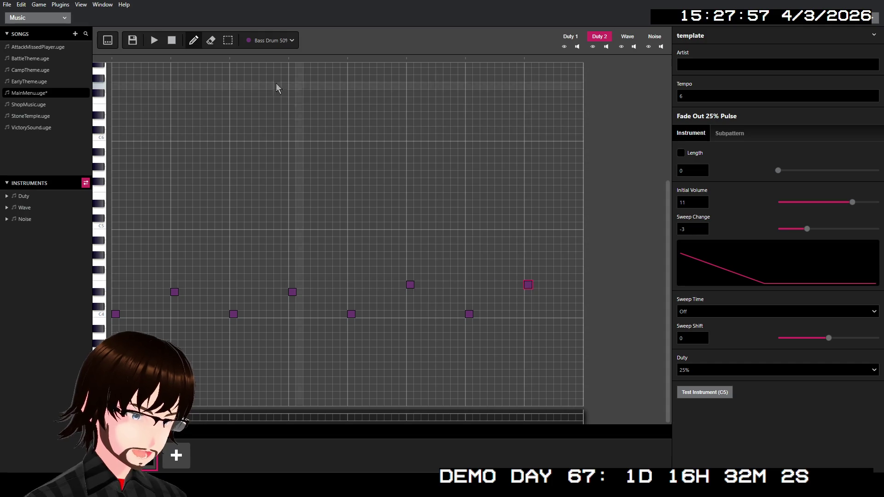
{"action": "left_click", "coordinate": [155, 40]}
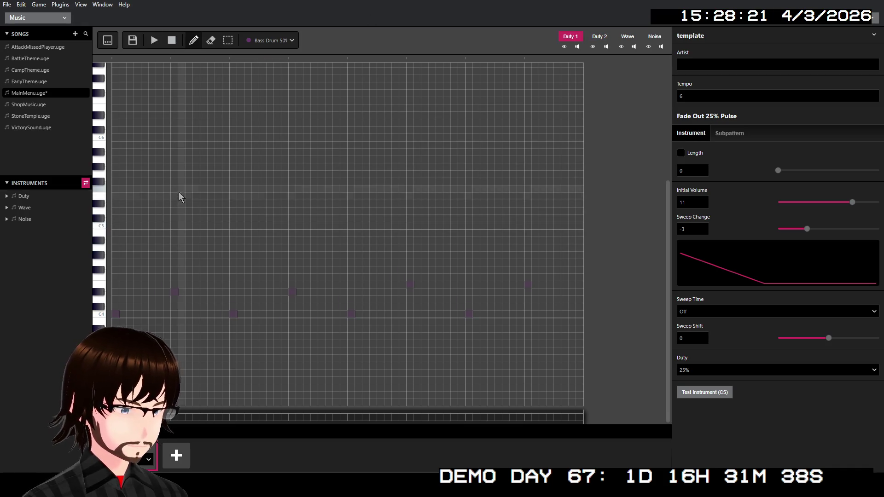
Choose Fade Out 50% Pulse and place three Duty 1 melody notes, then play.
{"action": "left_click", "coordinate": [266, 36]}
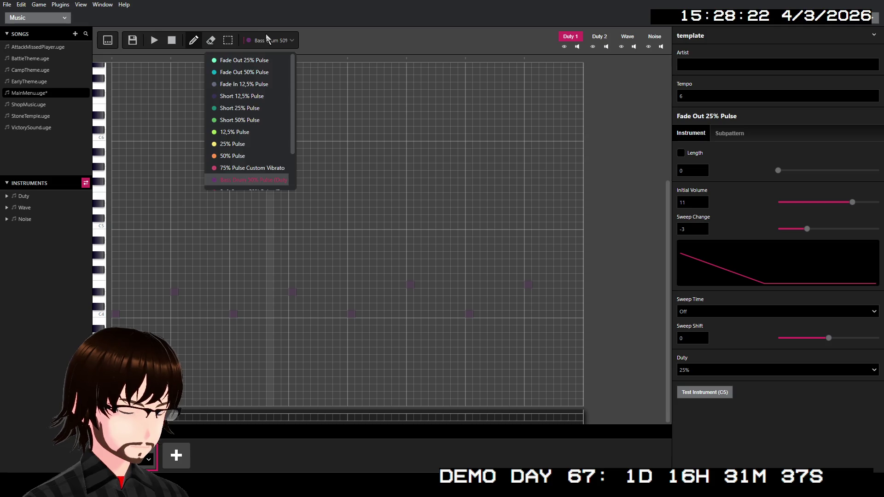
{"action": "left_click", "coordinate": [254, 71]}
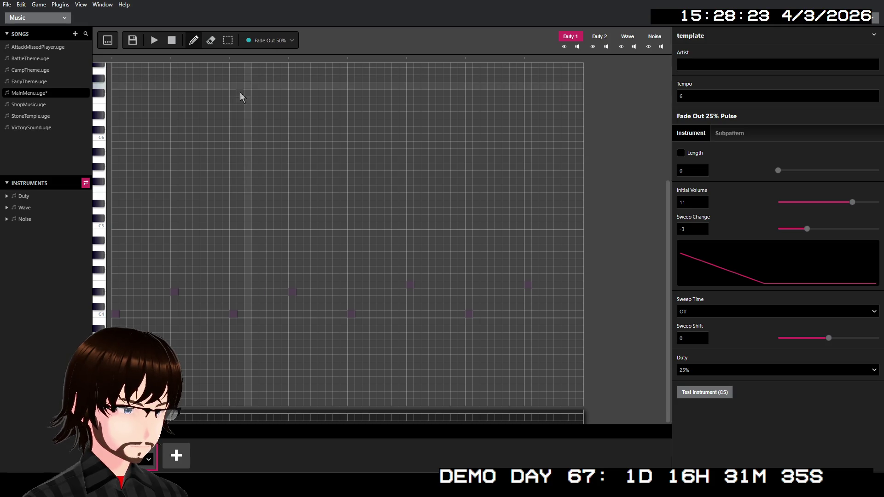
{"action": "left_click", "coordinate": [174, 226]}
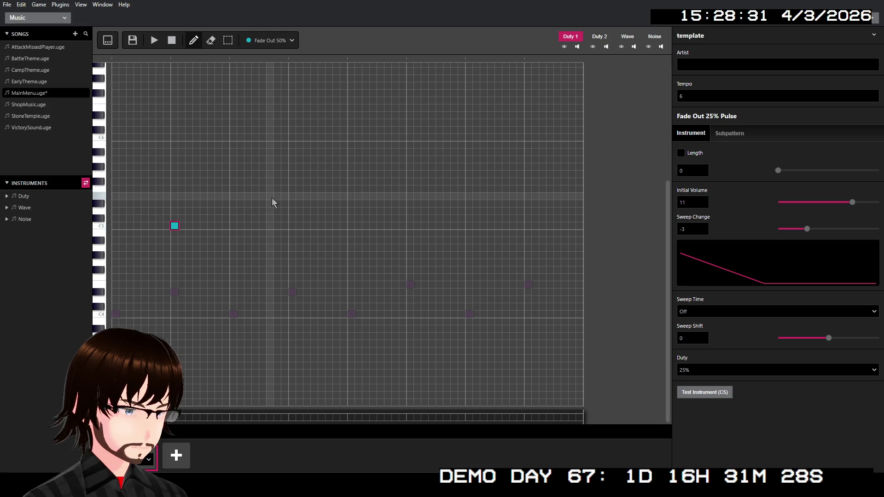
{"action": "left_click", "coordinate": [263, 197]}
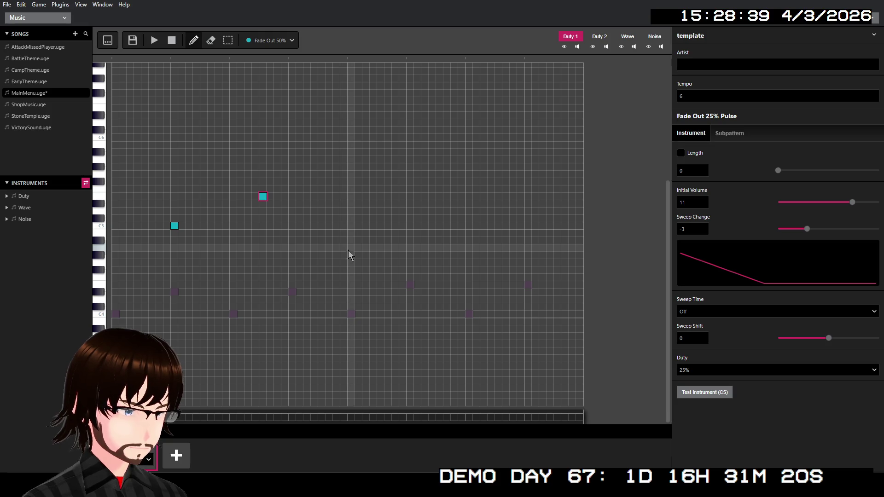
{"action": "left_click", "coordinate": [351, 263]}
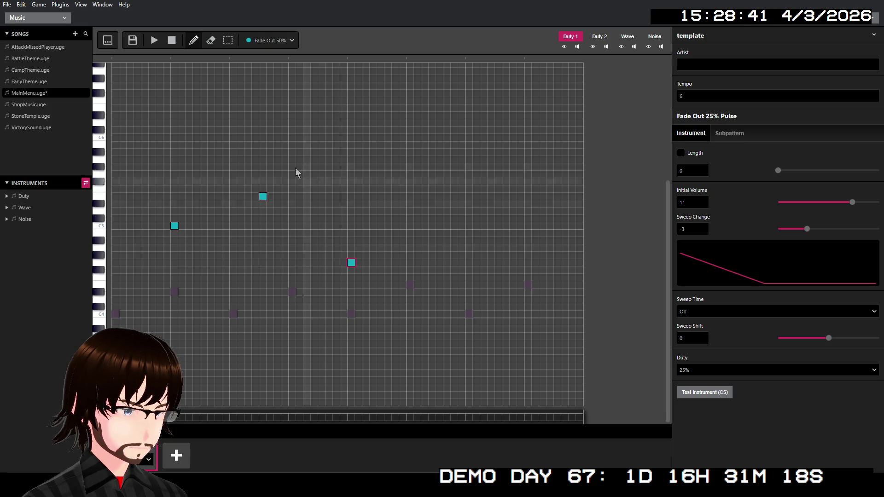
{"action": "left_click", "coordinate": [154, 40]}
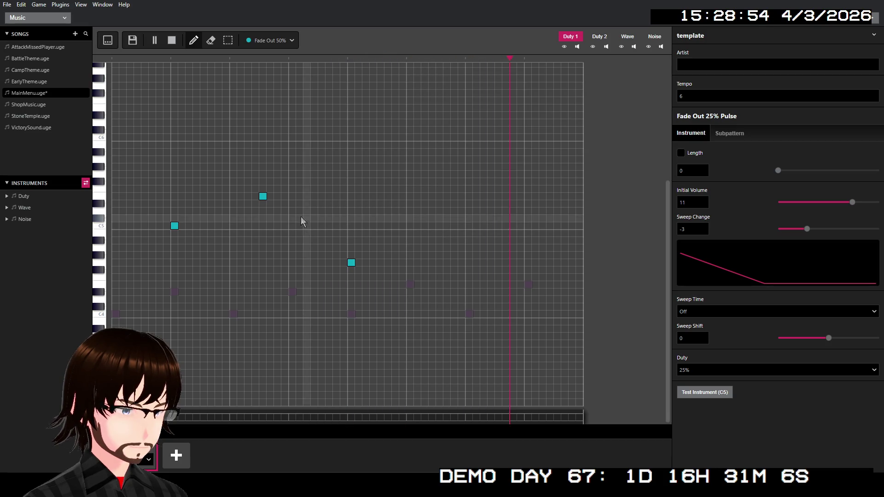
Add a higher note on the second beat and move the low note earlier, then replay.
{"action": "left_click", "coordinate": [174, 40]}
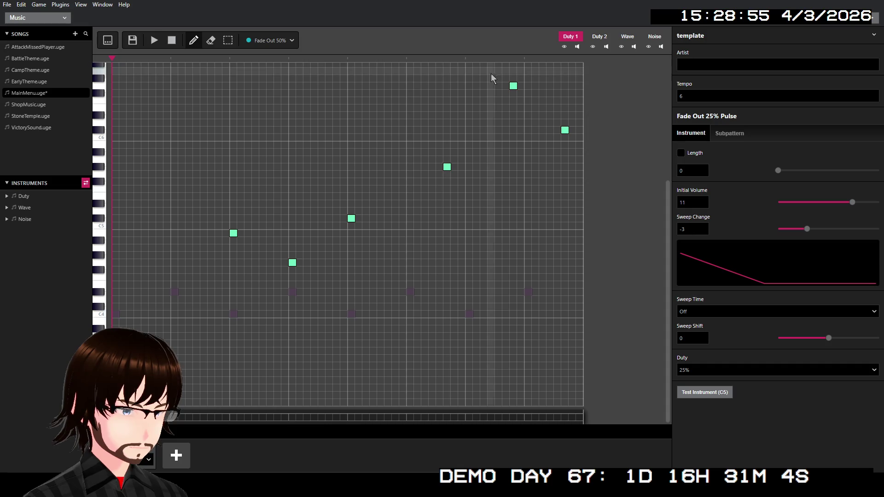
{"action": "left_click", "coordinate": [599, 36]}
{"action": "left_click", "coordinate": [574, 37]}
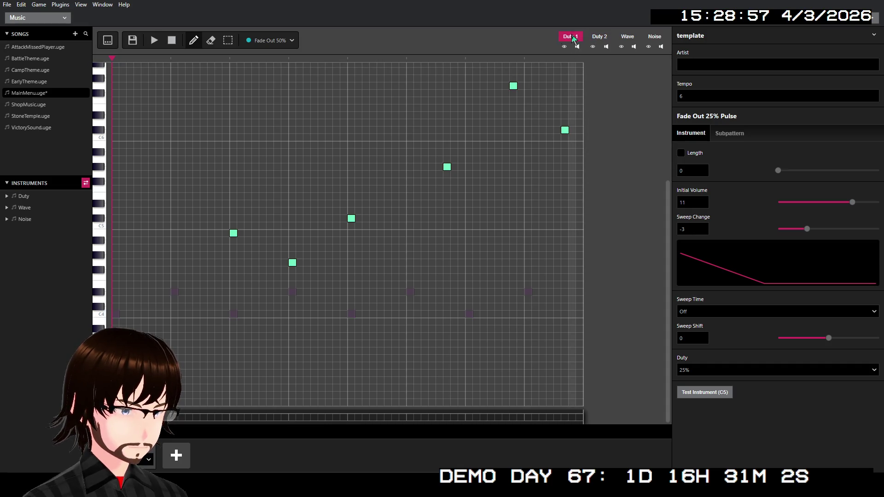
{"action": "left_click", "coordinate": [143, 454]}
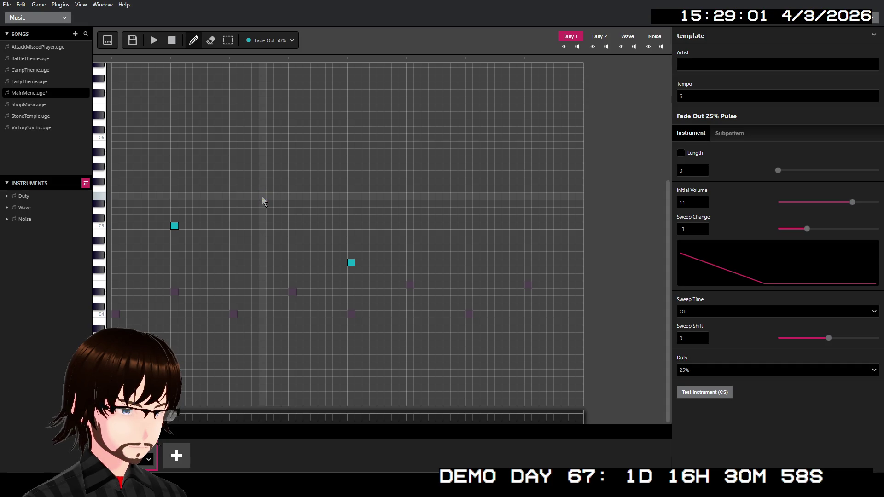
{"action": "left_click", "coordinate": [233, 196]}
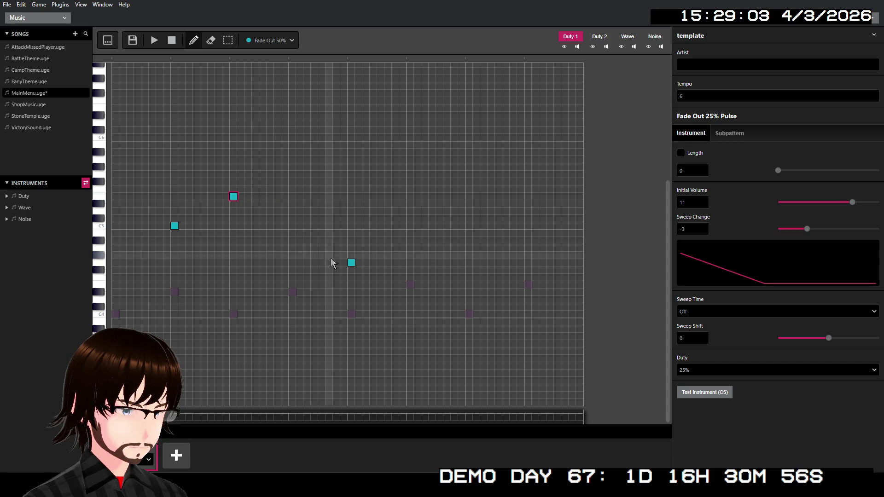
{"action": "left_click", "coordinate": [351, 262]}
{"action": "left_click", "coordinate": [276, 262]}
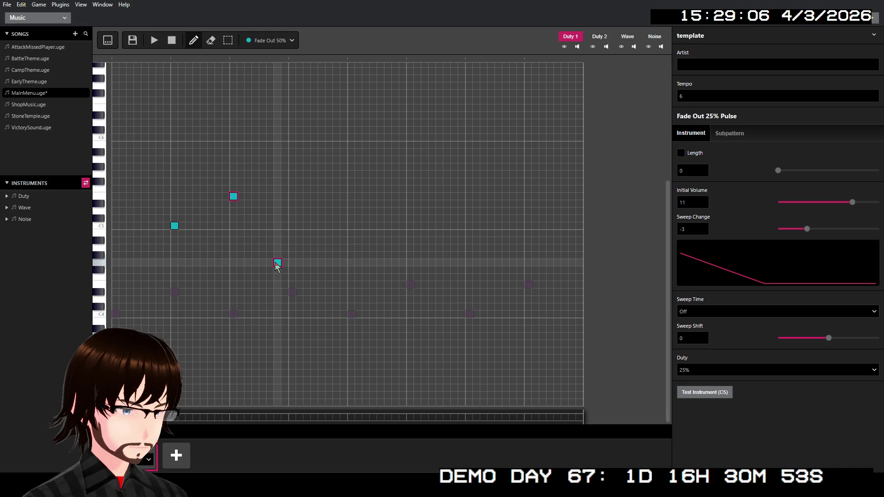
{"action": "left_click", "coordinate": [156, 41]}
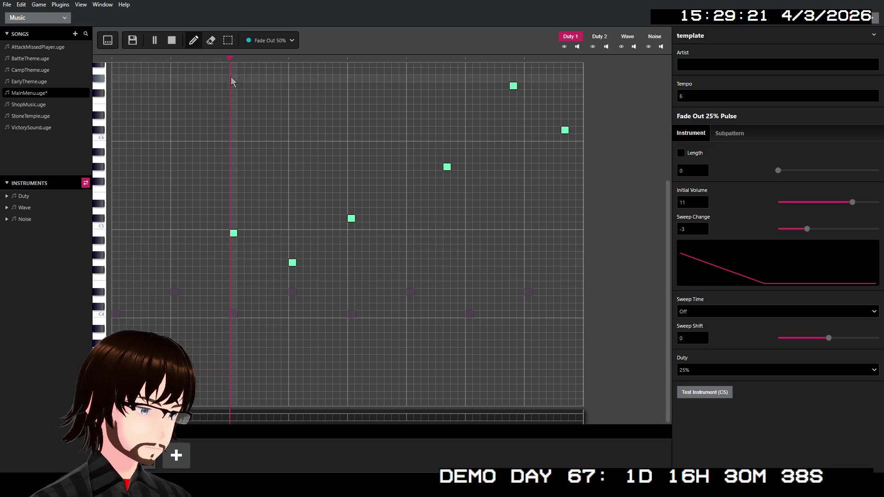
Add three more melody notes, lowering the pitch of the last one.
{"action": "left_click", "coordinate": [176, 40]}
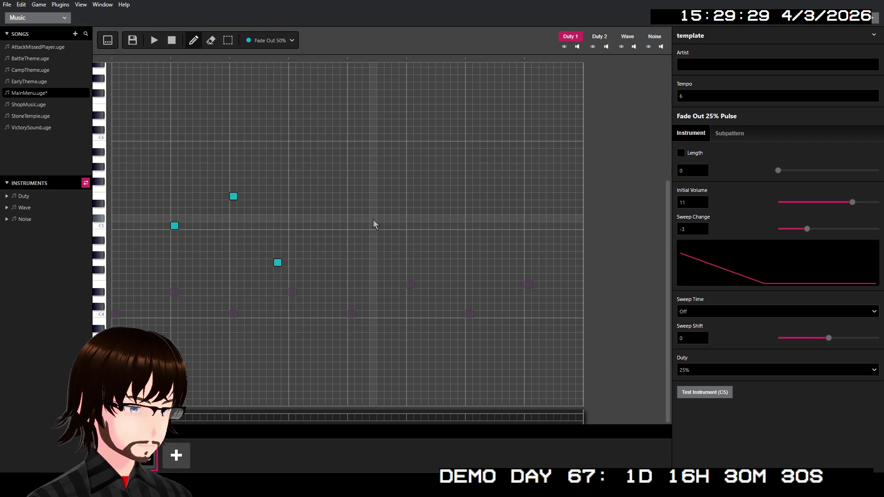
{"action": "left_click", "coordinate": [351, 218]}
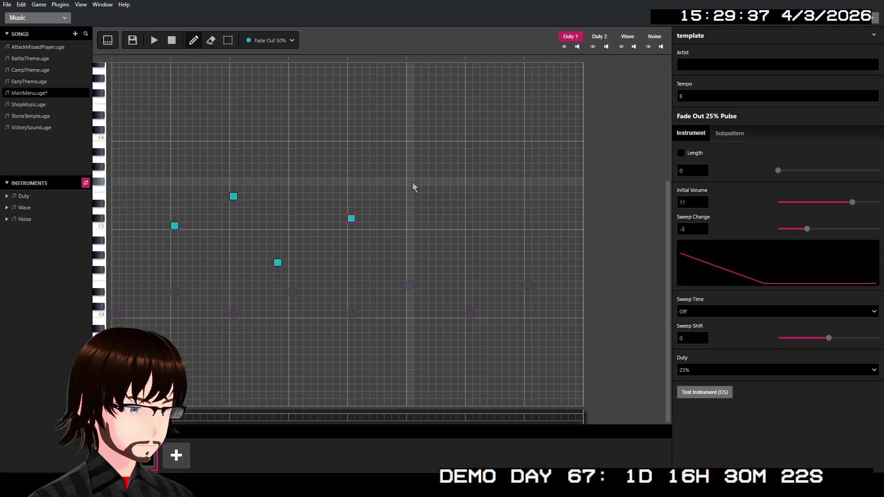
{"action": "left_click", "coordinate": [403, 182]}
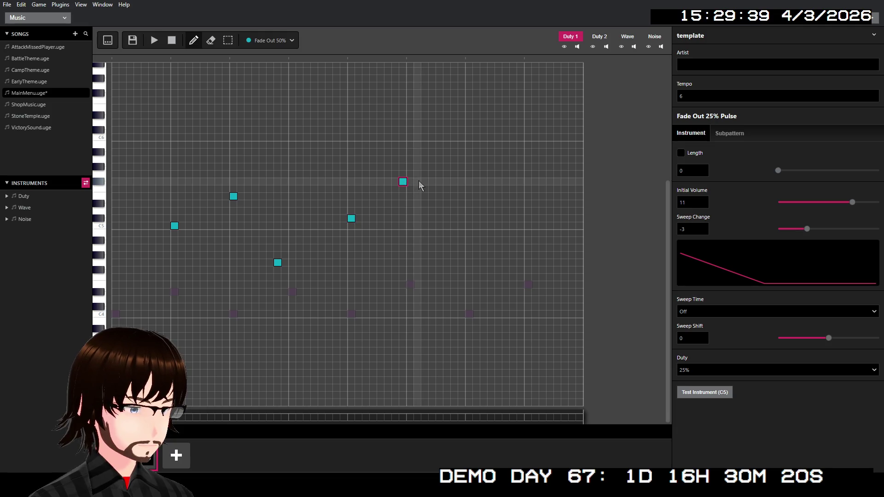
{"action": "left_click", "coordinate": [418, 183]}
{"action": "mouse_move", "coordinate": [418, 183]}
{"action": "left_mouse_down"}
{"action": "mouse_move", "coordinate": [420, 174]}
{"action": "mouse_move", "coordinate": [417, 196]}
{"action": "left_mouse_up"}
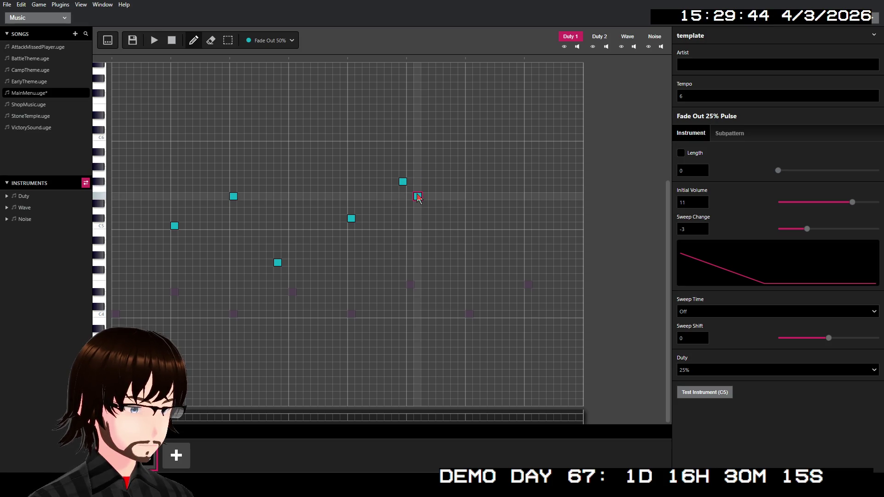
Add the remaining melody notes to the pattern end, fixing a misplaced one, and play.
{"action": "left_click", "coordinate": [469, 226]}
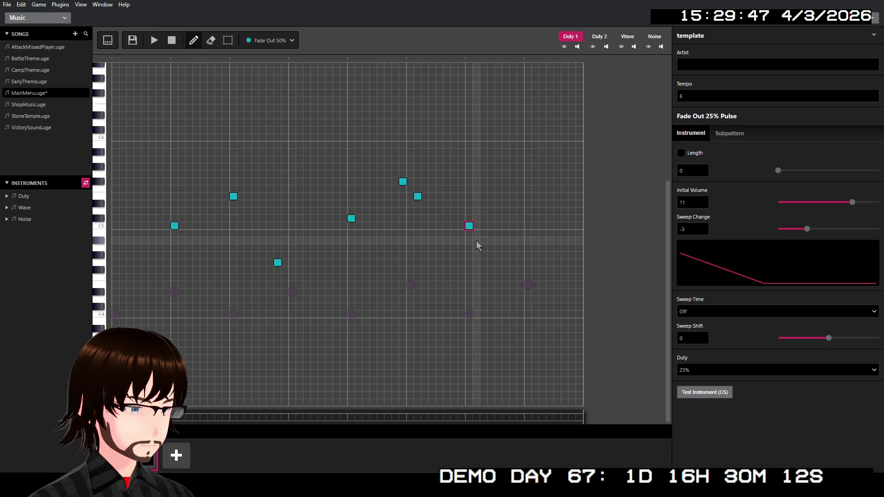
{"action": "left_click_drag", "start_coordinate": [469, 225], "coordinate": [483, 248]}
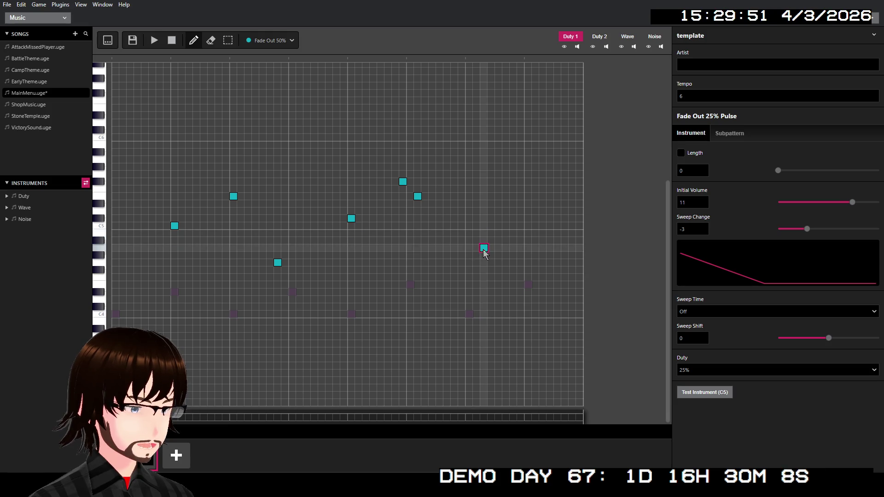
{"action": "right_click", "coordinate": [483, 249]}
{"action": "left_click_drag", "start_coordinate": [476, 248], "coordinate": [455, 247]}
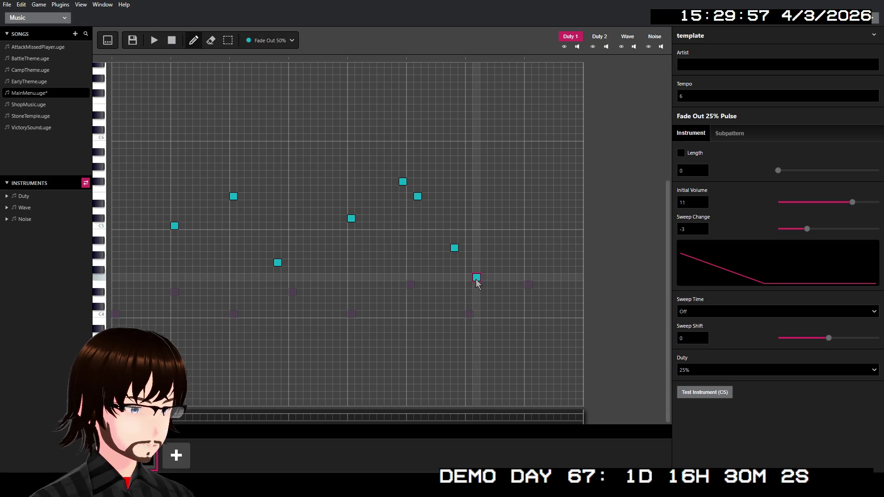
{"action": "left_click", "coordinate": [528, 270]}
{"action": "left_click", "coordinate": [564, 285]}
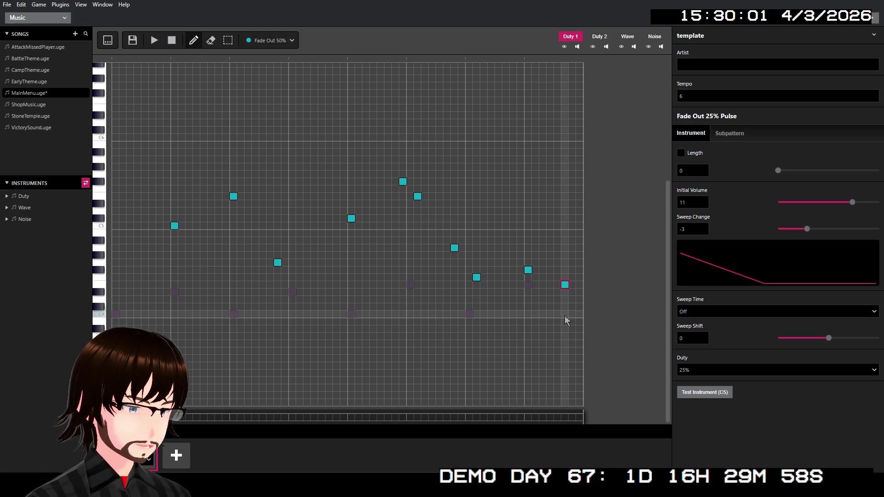
{"action": "left_click", "coordinate": [154, 41]}
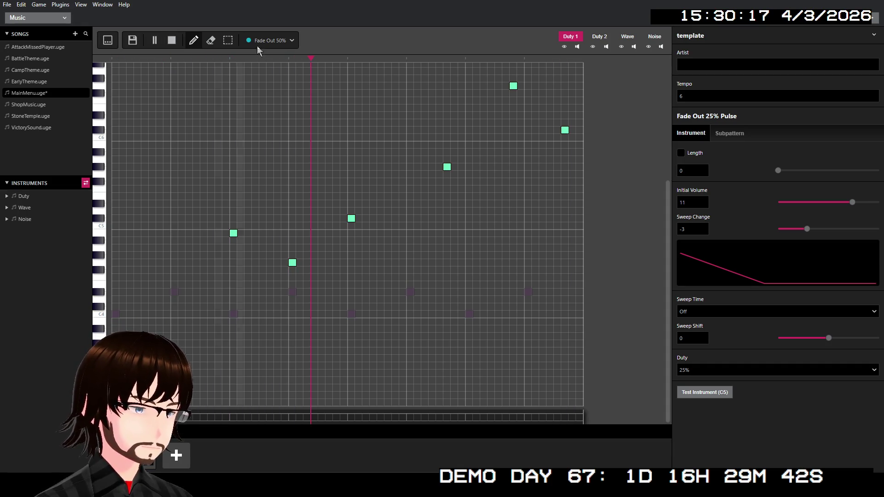
Stop playback and delete five notes from the melody's second half, including the highest middle note.
{"action": "key", "text": "space"}
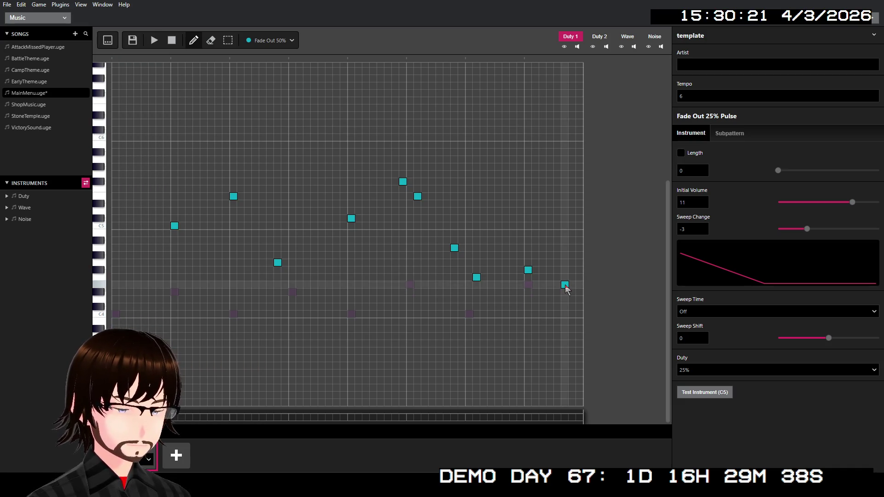
{"action": "left_click", "coordinate": [528, 270]}
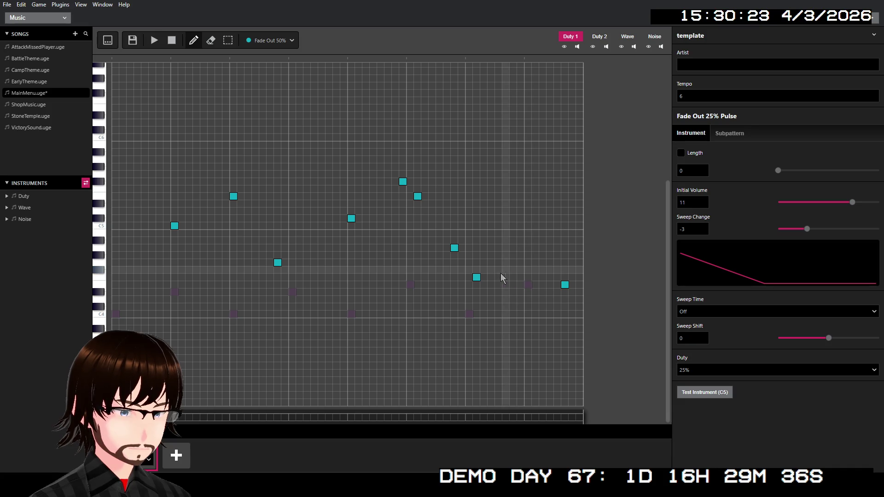
{"action": "left_click", "coordinate": [454, 249]}
{"action": "left_click", "coordinate": [417, 196]}
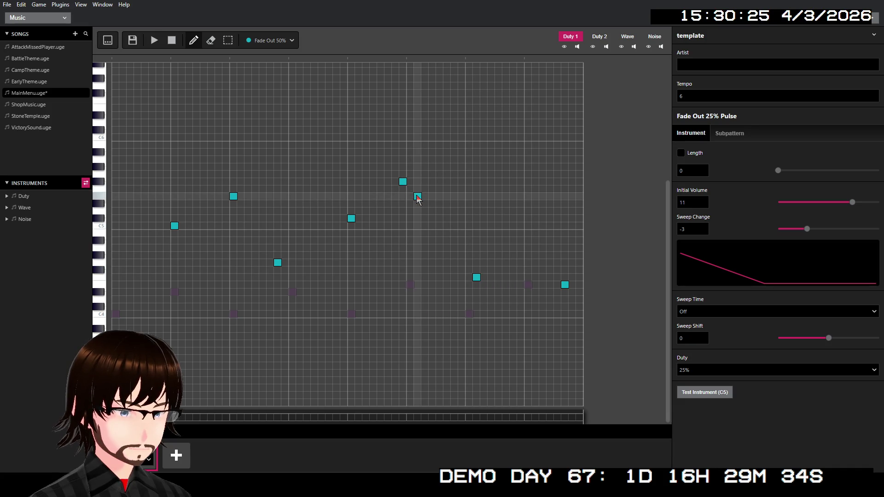
{"action": "left_click", "coordinate": [402, 180]}
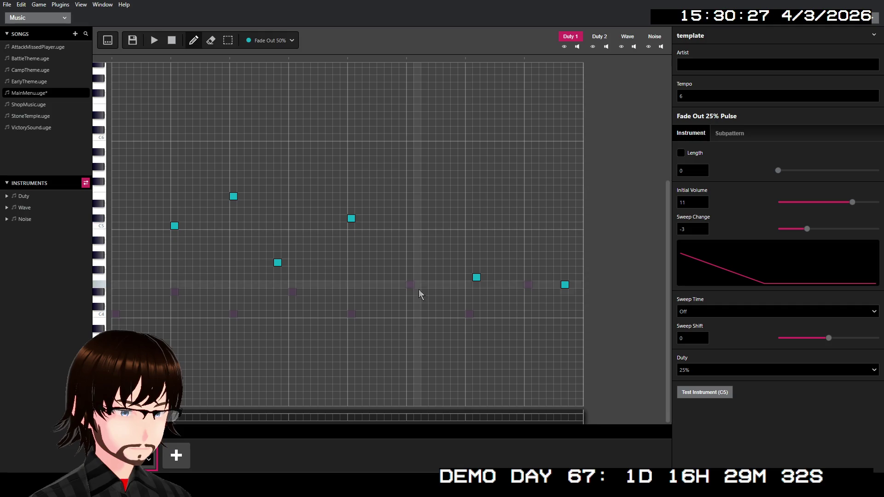
{"action": "left_click", "coordinate": [477, 278]}
Add low notes near the end, lower the newest one, clear strays, and play the song.
{"action": "left_click", "coordinate": [491, 358]}
{"action": "left_click", "coordinate": [550, 358]}
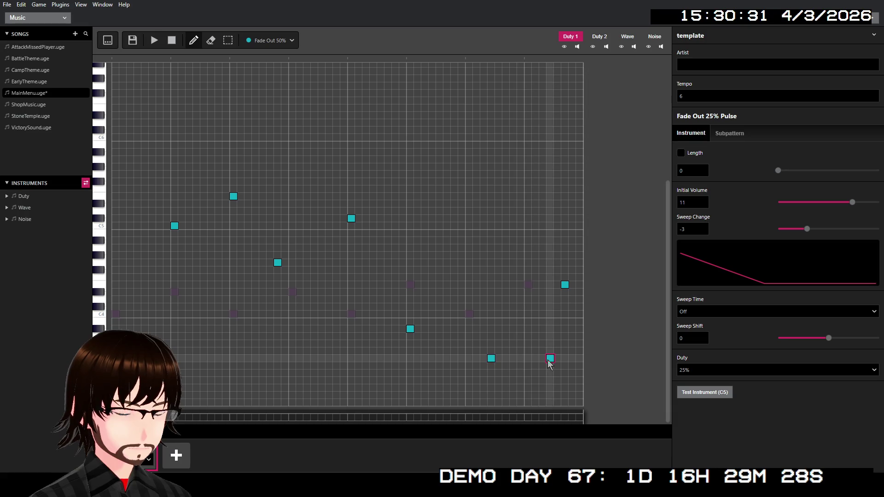
{"action": "left_click", "coordinate": [565, 284]}
{"action": "mouse_move", "coordinate": [550, 359]}
{"action": "left_mouse_down"}
{"action": "mouse_move", "coordinate": [549, 380]}
{"action": "mouse_move", "coordinate": [549, 324]}
{"action": "left_mouse_up"}
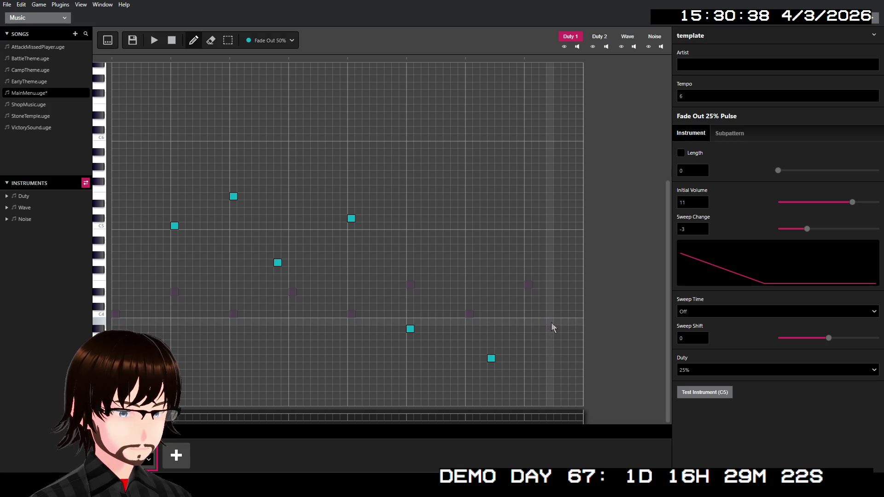
{"action": "left_click", "coordinate": [551, 323]}
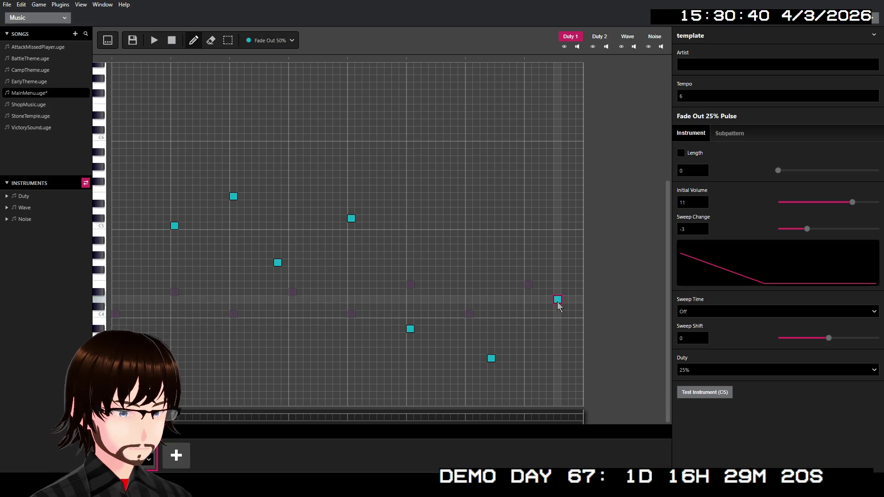
{"action": "left_click", "coordinate": [156, 46]}
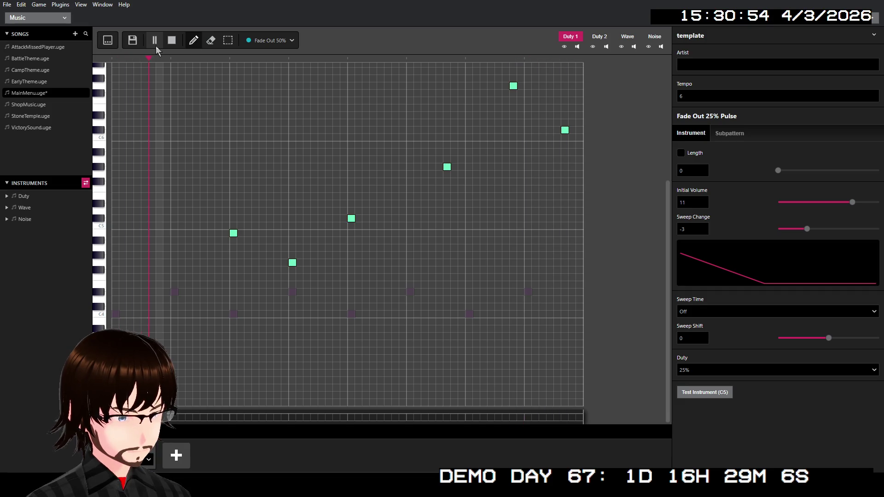
In pattern 2, raise three Duty 1 melody notes to higher pitches and play it.
{"action": "left_click", "coordinate": [169, 45]}
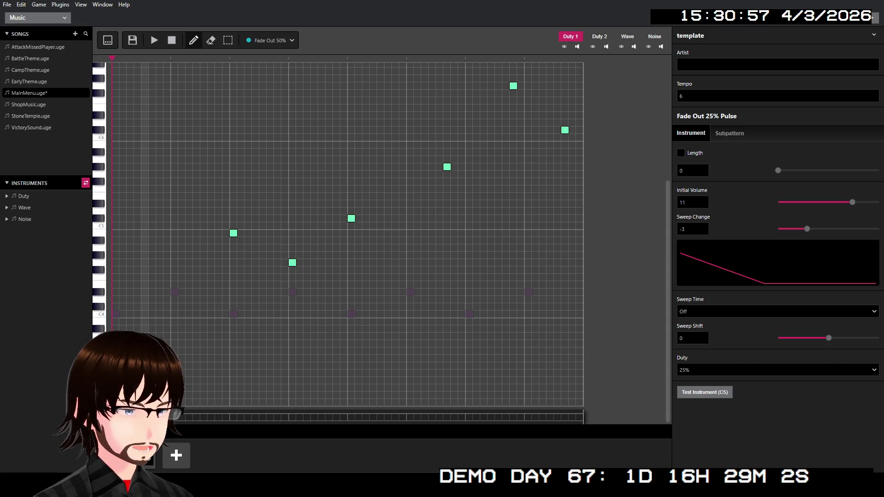
{"action": "left_click", "coordinate": [149, 460]}
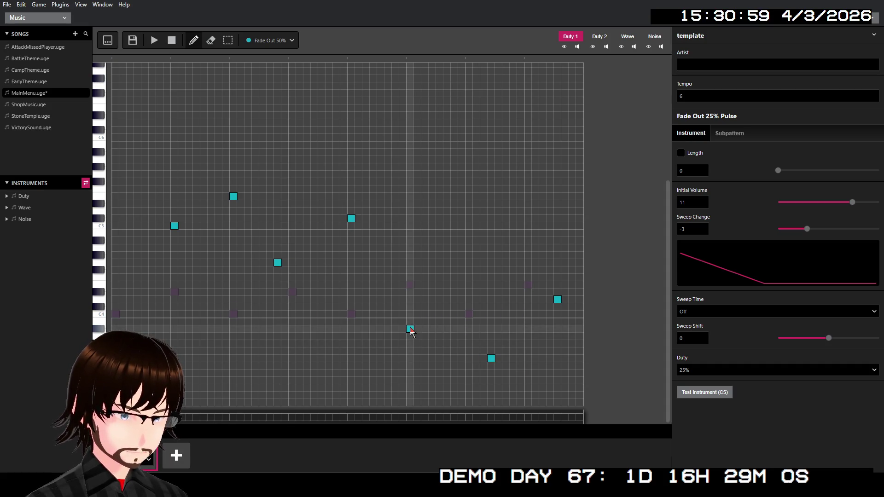
{"action": "left_click_drag", "start_coordinate": [410, 330], "coordinate": [410, 256]}
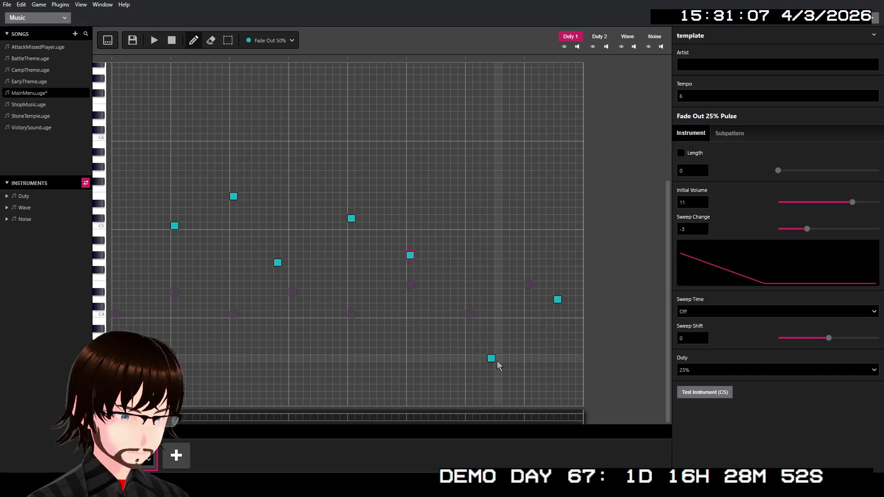
{"action": "mouse_move", "coordinate": [491, 359]}
{"action": "left_mouse_down"}
{"action": "mouse_move", "coordinate": [497, 173]}
{"action": "mouse_move", "coordinate": [491, 182]}
{"action": "left_mouse_up"}
{"action": "left_click_drag", "start_coordinate": [555, 302], "coordinate": [557, 271]}
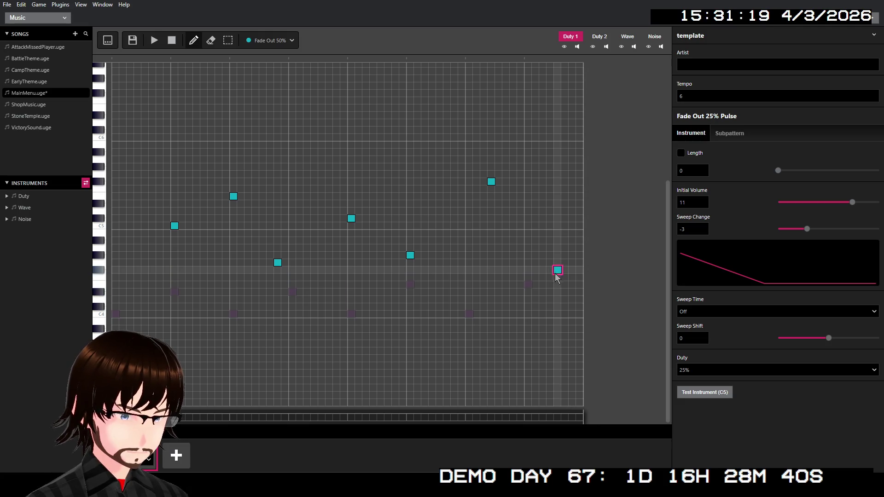
{"action": "left_click", "coordinate": [156, 40]}
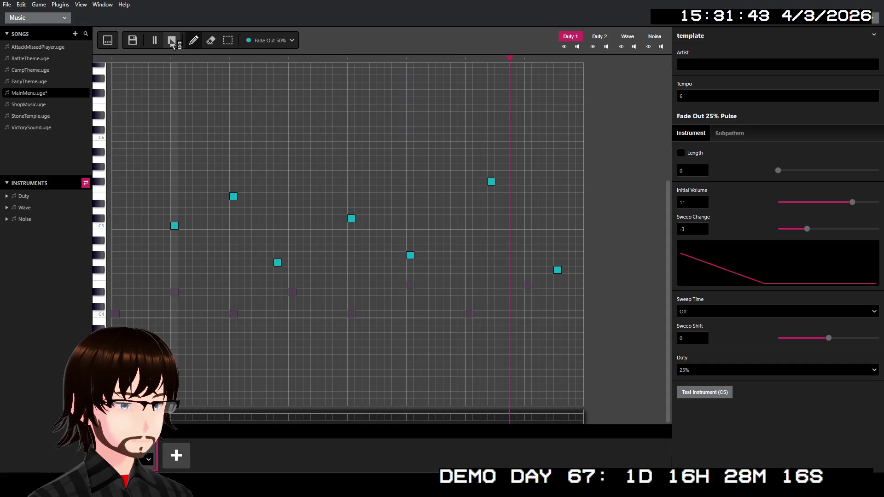
Shift the high note and the final note one step earlier, then preview the pattern.
{"action": "left_click", "coordinate": [172, 41]}
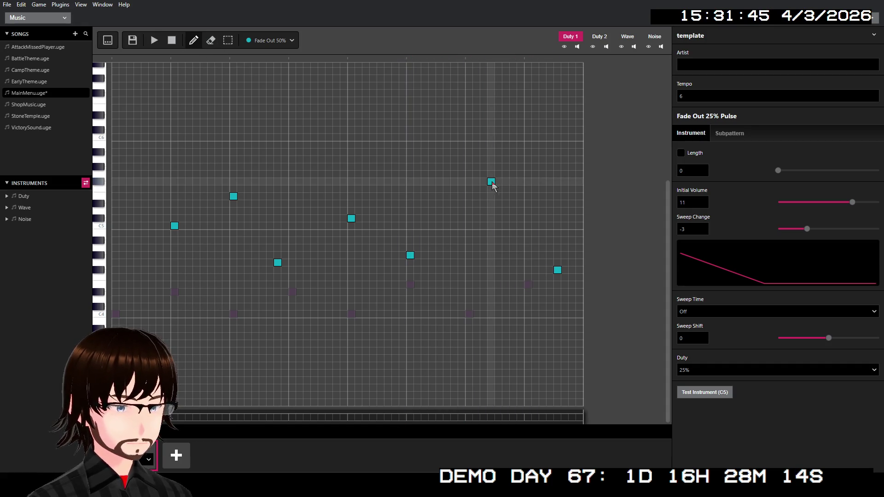
{"action": "mouse_move", "coordinate": [491, 181]}
{"action": "left_mouse_down"}
{"action": "mouse_move", "coordinate": [468, 181]}
{"action": "mouse_move", "coordinate": [469, 196]}
{"action": "left_mouse_up"}
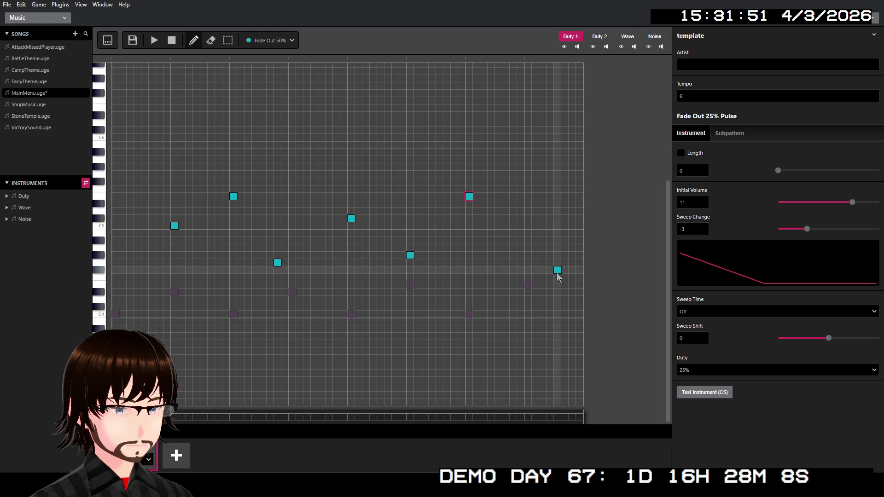
{"action": "mouse_move", "coordinate": [557, 271]}
{"action": "left_mouse_down"}
{"action": "mouse_move", "coordinate": [513, 269]}
{"action": "mouse_move", "coordinate": [527, 262]}
{"action": "mouse_move", "coordinate": [528, 275]}
{"action": "left_mouse_up"}
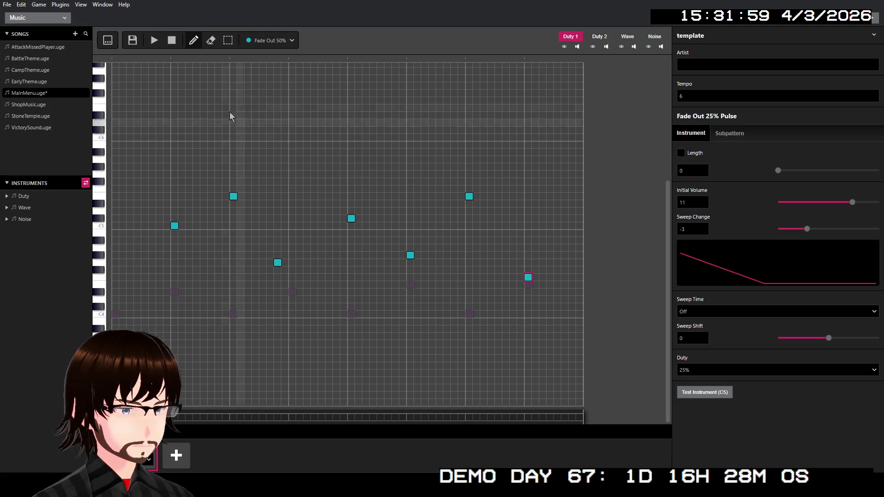
{"action": "left_click", "coordinate": [154, 41]}
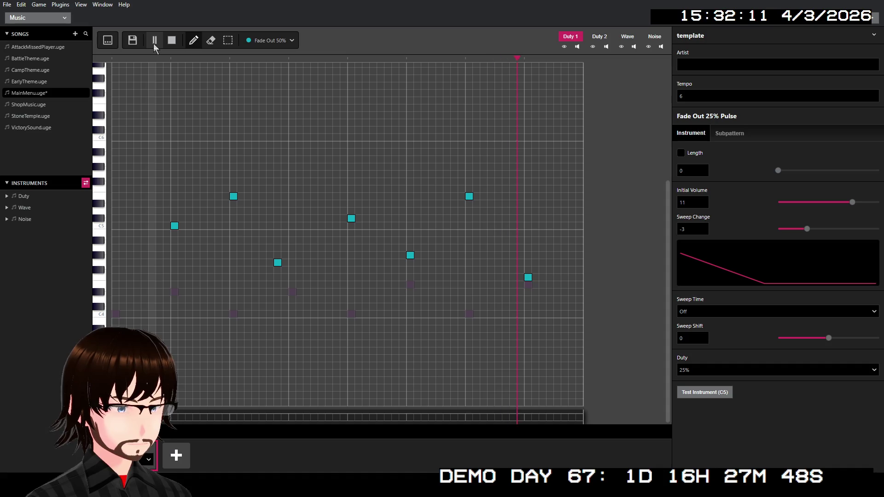
Raise the final melody note to a high pitch and listen to the new ending.
{"action": "left_click", "coordinate": [171, 41]}
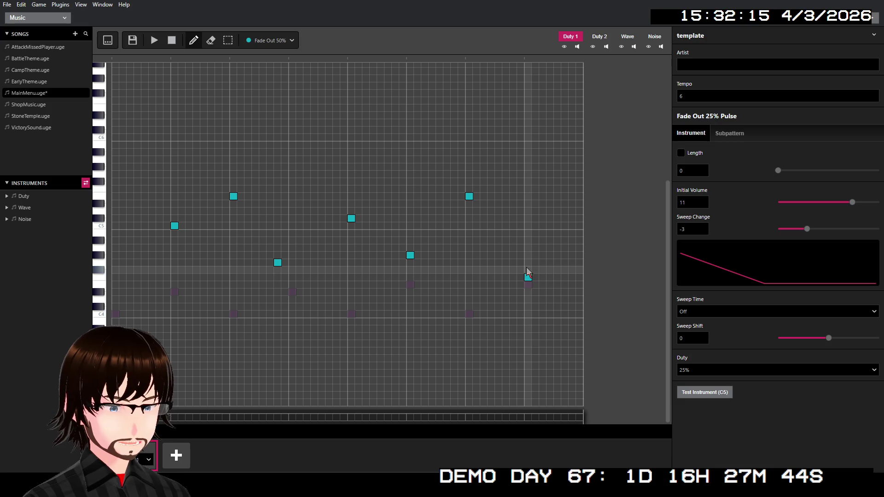
{"action": "left_click_drag", "start_coordinate": [528, 278], "coordinate": [528, 160]}
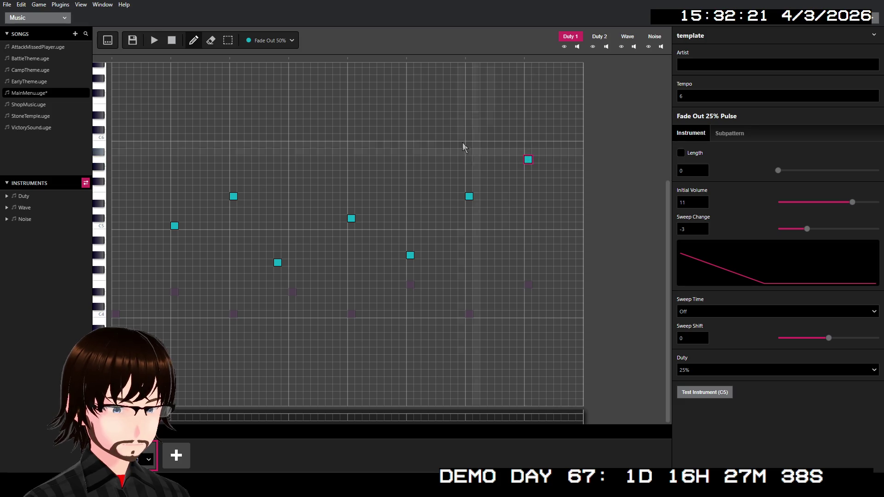
{"action": "left_click", "coordinate": [157, 46]}
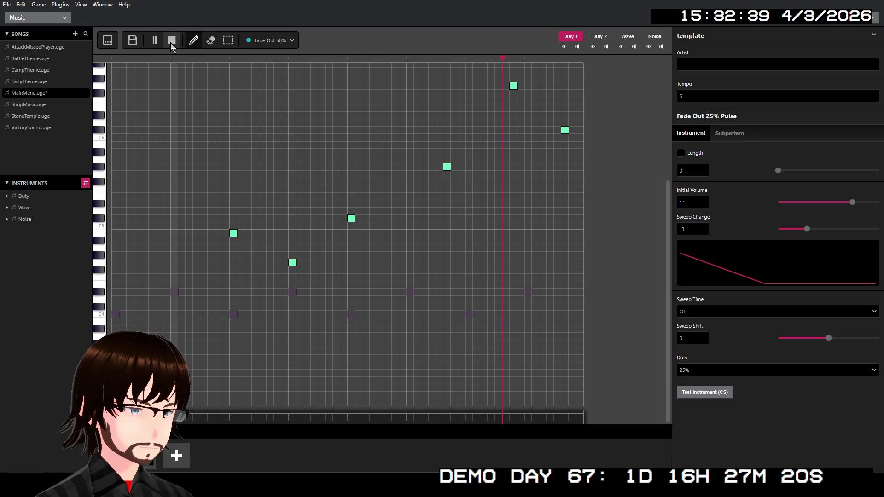
{"action": "left_click", "coordinate": [171, 41]}
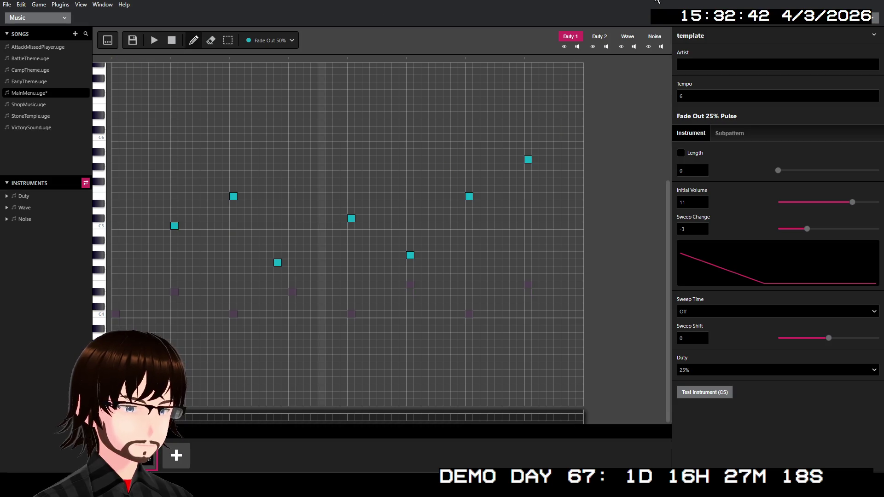
{"action": "left_click", "coordinate": [622, 40]}
Choose Triangular Wave and place low bass notes on pattern two's Wave channel, then play it.
{"action": "left_click", "coordinate": [189, 263]}
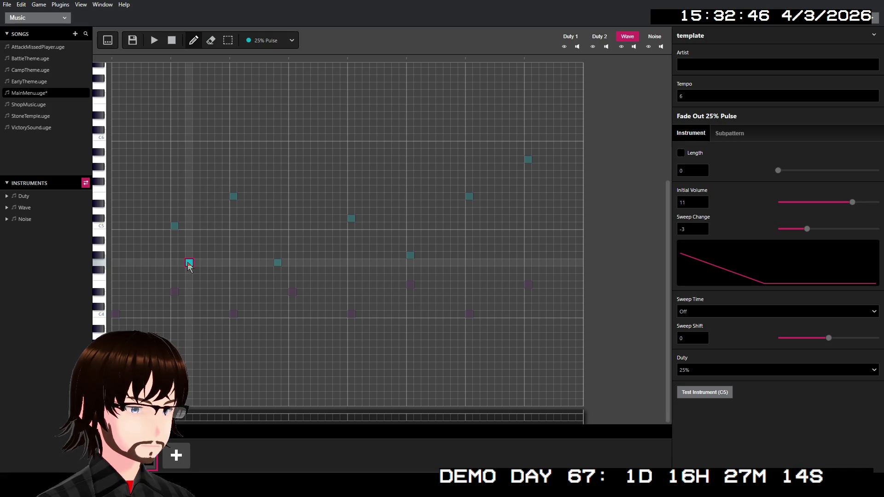
{"action": "left_click", "coordinate": [268, 42]}
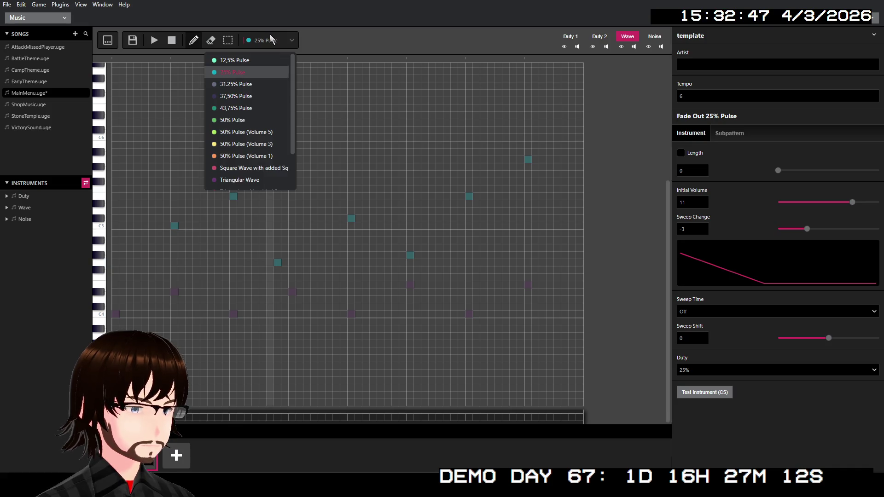
{"action": "left_click", "coordinate": [253, 168]}
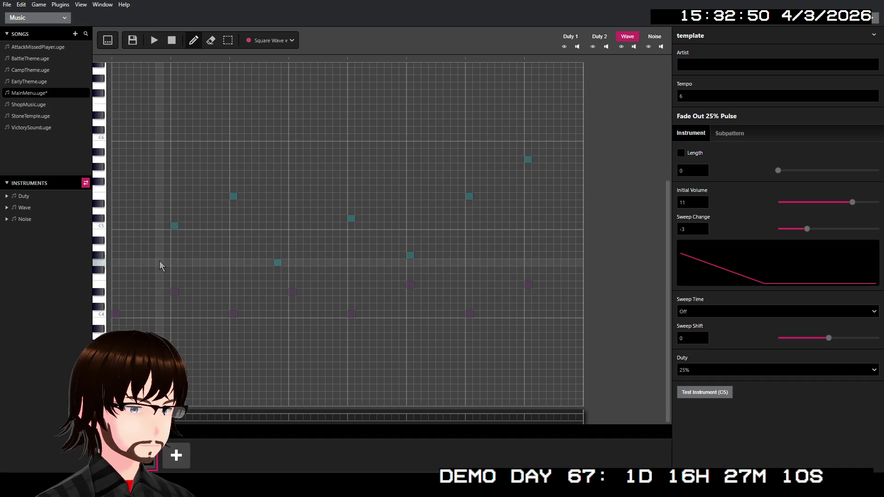
{"action": "left_click", "coordinate": [269, 41]}
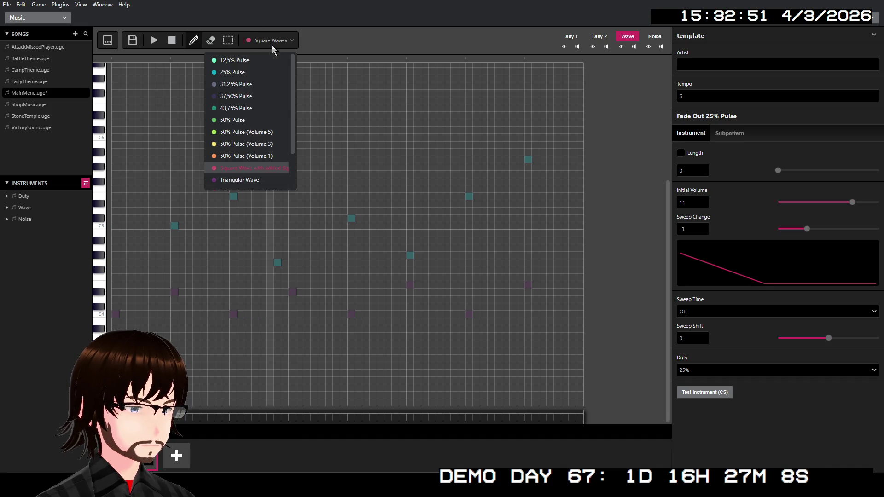
{"action": "left_click", "coordinate": [240, 179]}
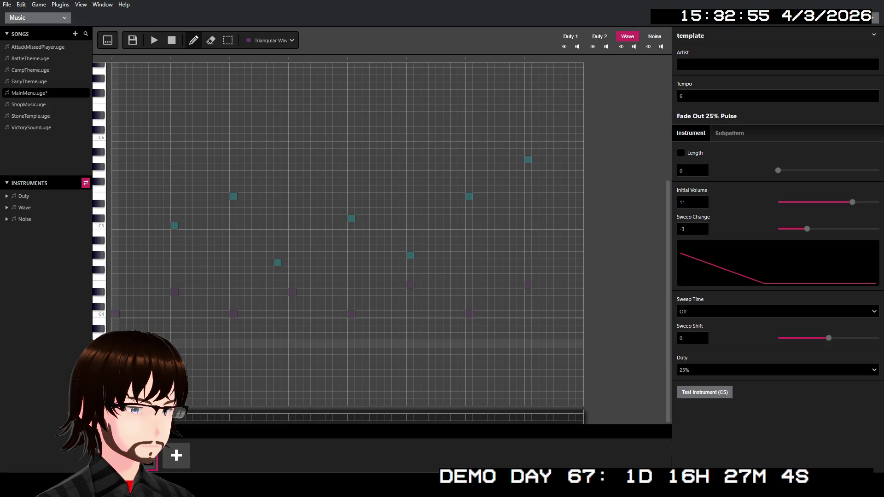
{"action": "left_click", "coordinate": [271, 336]}
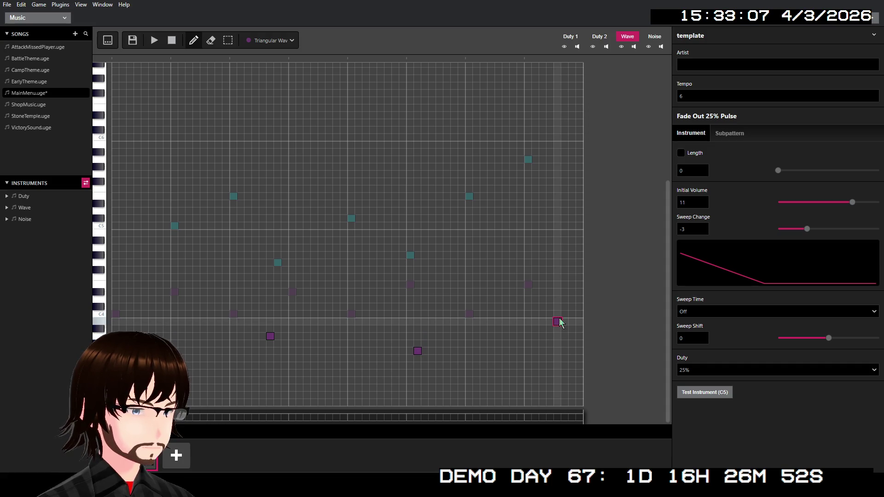
{"action": "left_click", "coordinate": [152, 42]}
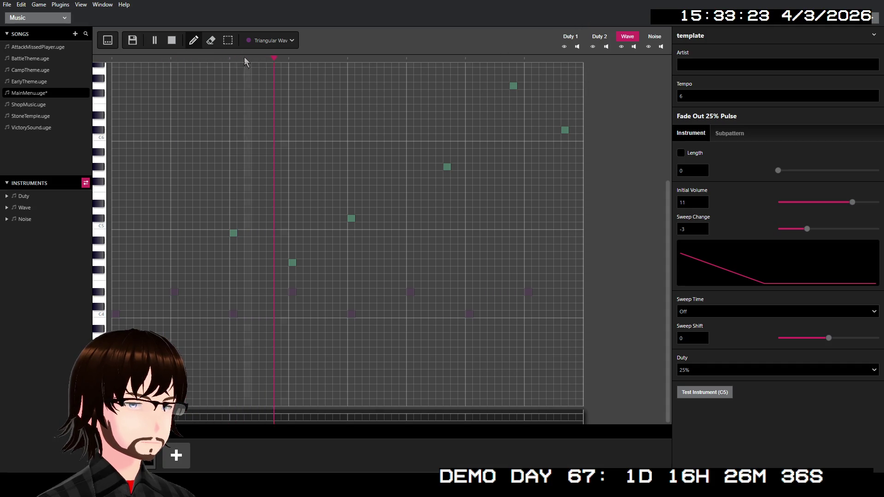
{"action": "left_click", "coordinate": [171, 44]}
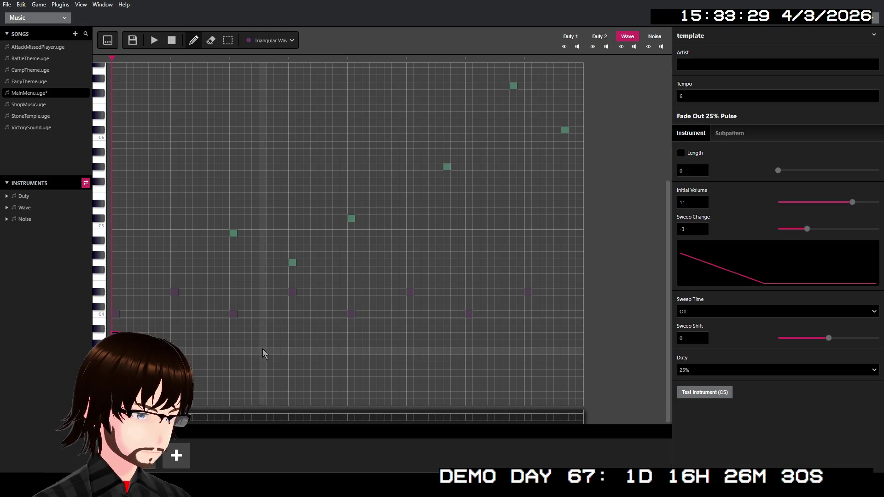
Place two low Wave bass notes in the first pattern, moving the later one step earlier.
{"action": "left_click", "coordinate": [293, 351]}
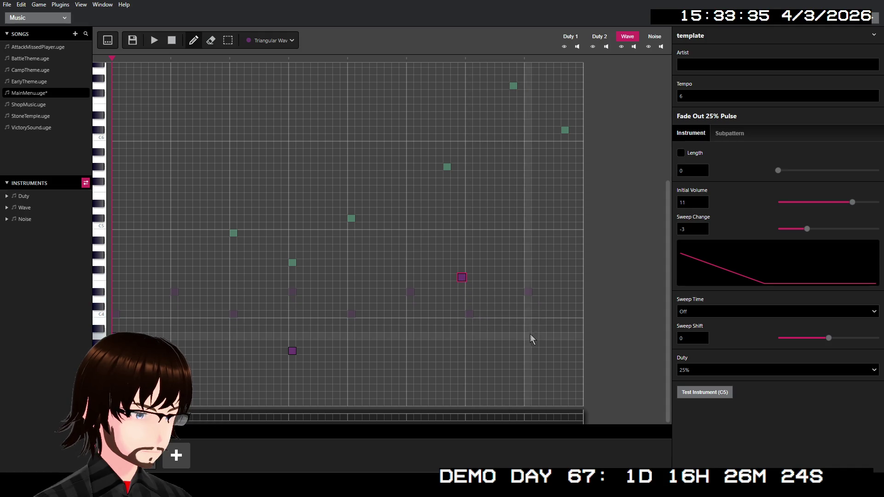
{"action": "left_click", "coordinate": [547, 355]}
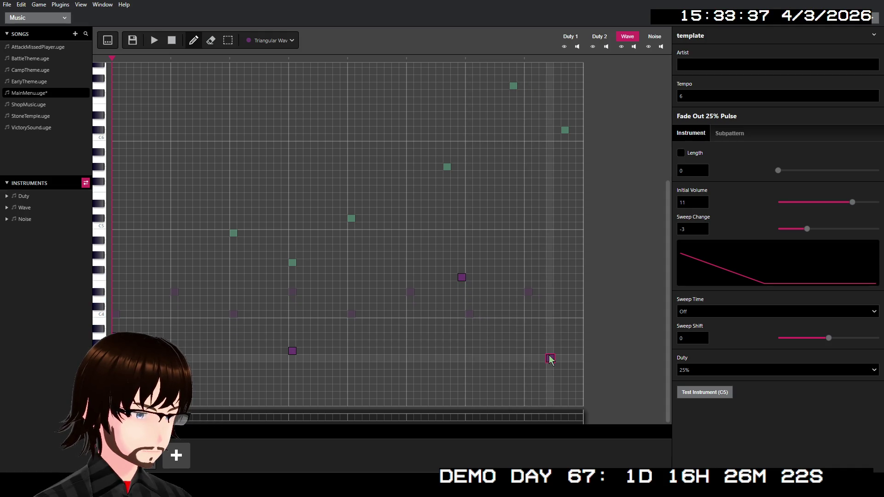
{"action": "left_click_drag", "start_coordinate": [551, 356], "coordinate": [529, 356]}
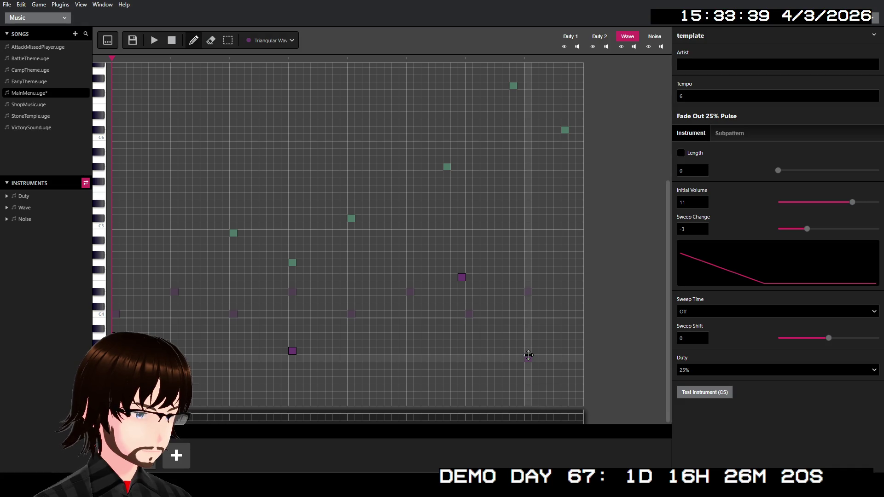
{"action": "left_click", "coordinate": [154, 42]}
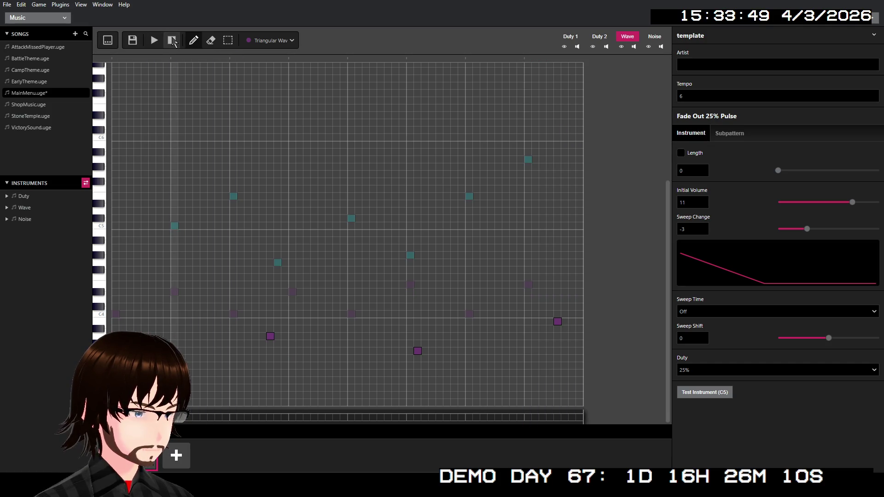
{"action": "left_click", "coordinate": [172, 42]}
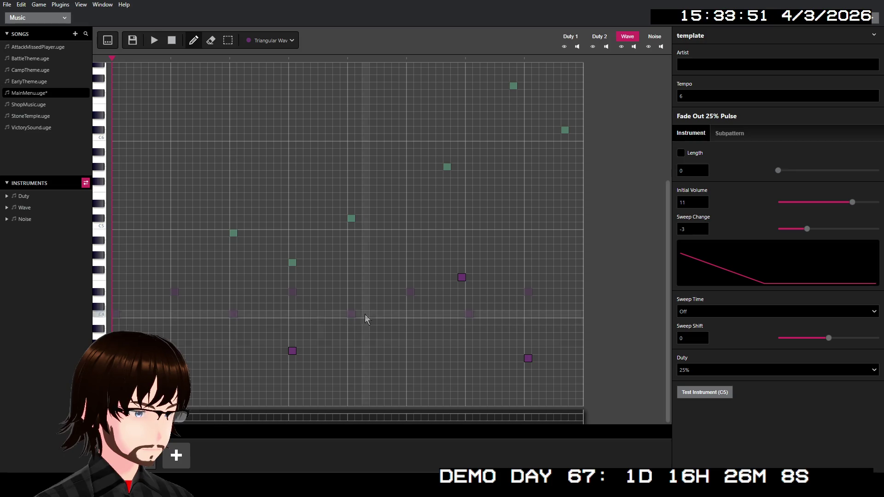
Replace a misplaced bass note with a lower one, play the song, and save MainMenu.
{"action": "left_click", "coordinate": [462, 277]}
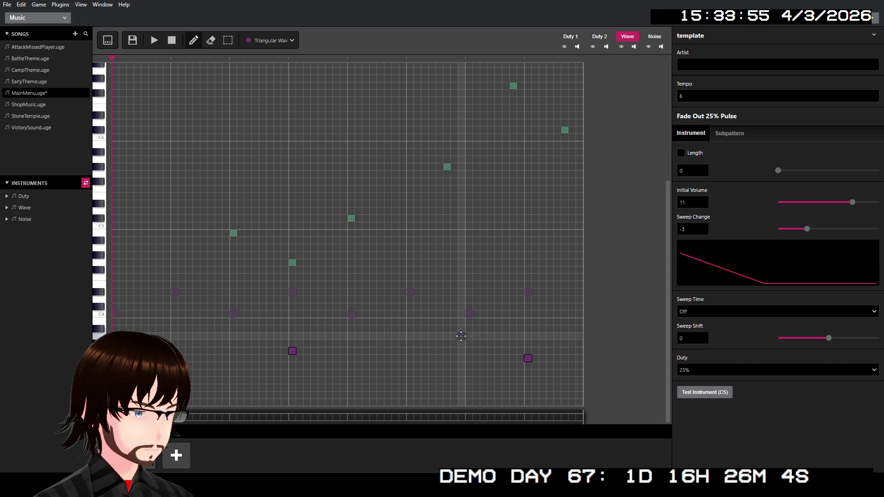
{"action": "left_click", "coordinate": [456, 374]}
{"action": "left_click", "coordinate": [149, 42]}
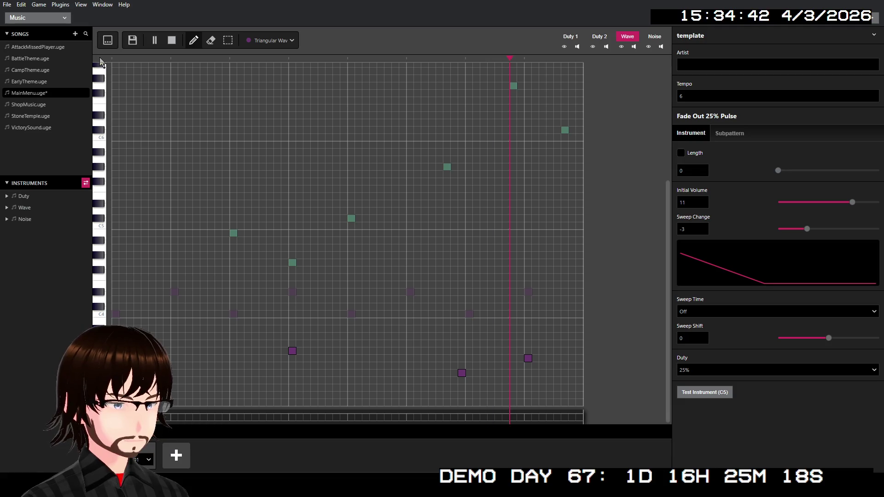
{"action": "left_click", "coordinate": [131, 44]}
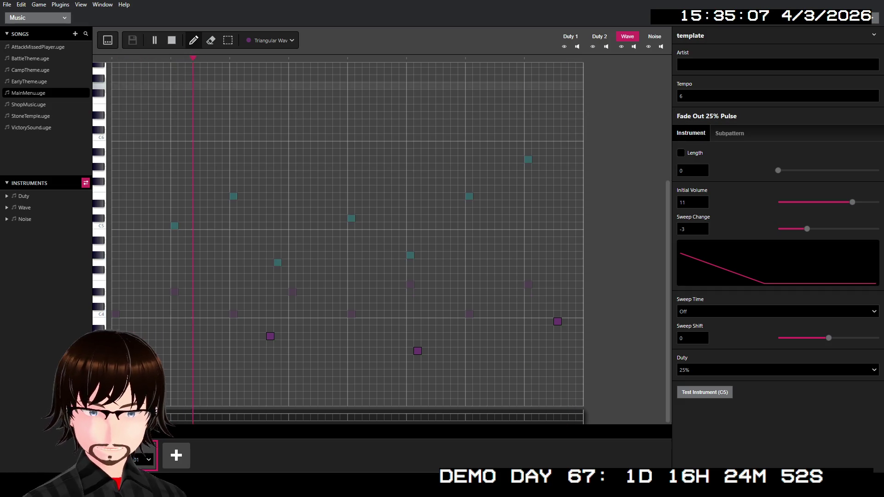
Stop the MainMenu song's playback.
{"action": "left_click", "coordinate": [171, 40]}
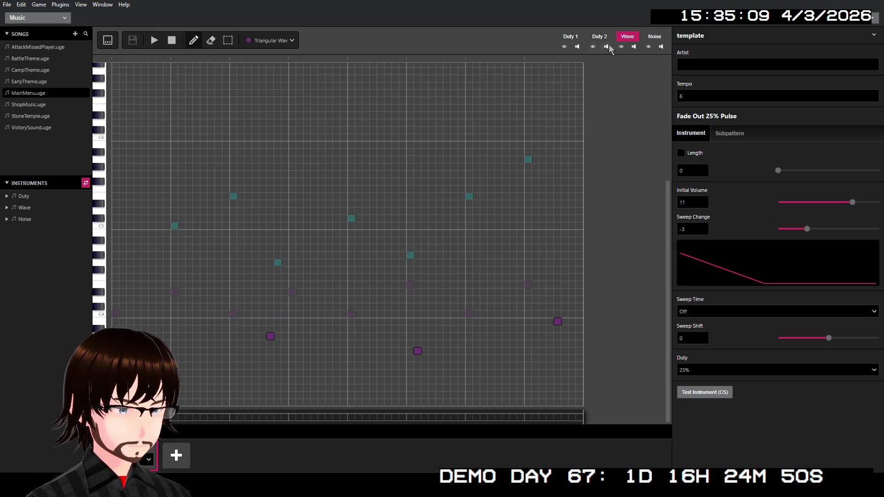
Switch to the Noise channel and select Explosion 2 as the noise instrument.
{"action": "left_click", "coordinate": [663, 37]}
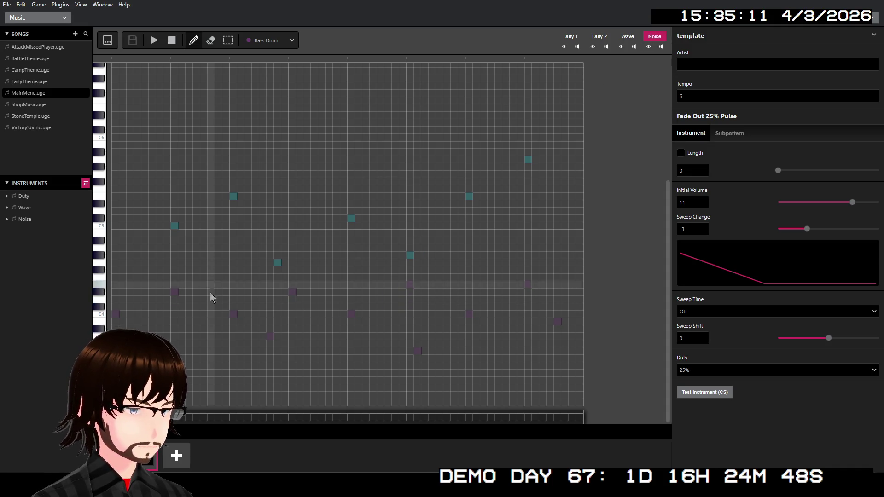
{"action": "left_click", "coordinate": [130, 395]}
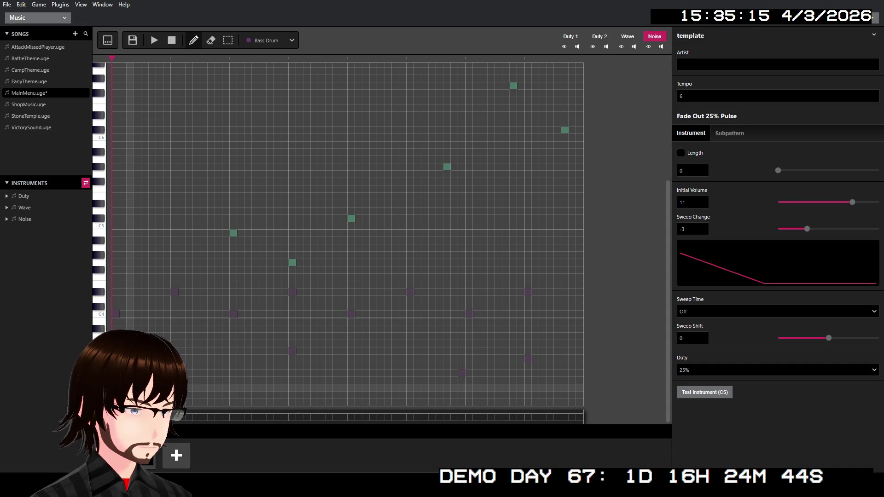
{"action": "left_click", "coordinate": [276, 40]}
{"action": "scroll", "coordinate": [263, 116], "scroll_direction": "down", "scroll_amount": 2}
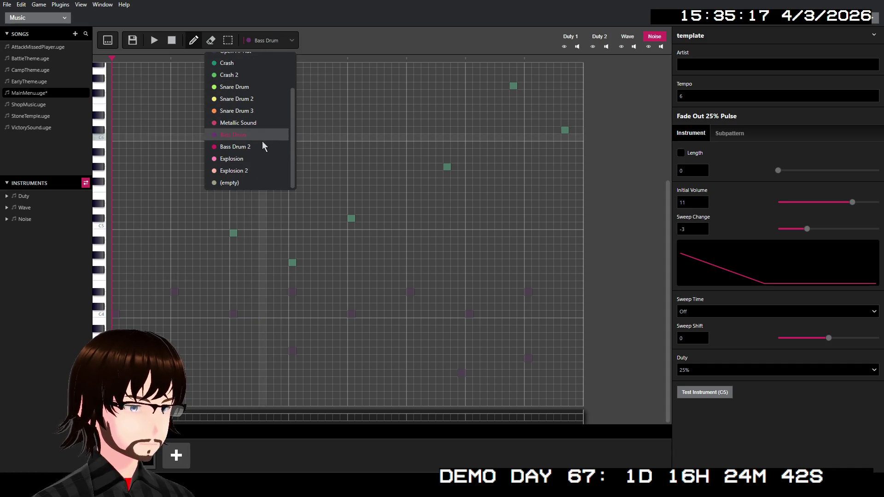
{"action": "left_click", "coordinate": [253, 170]}
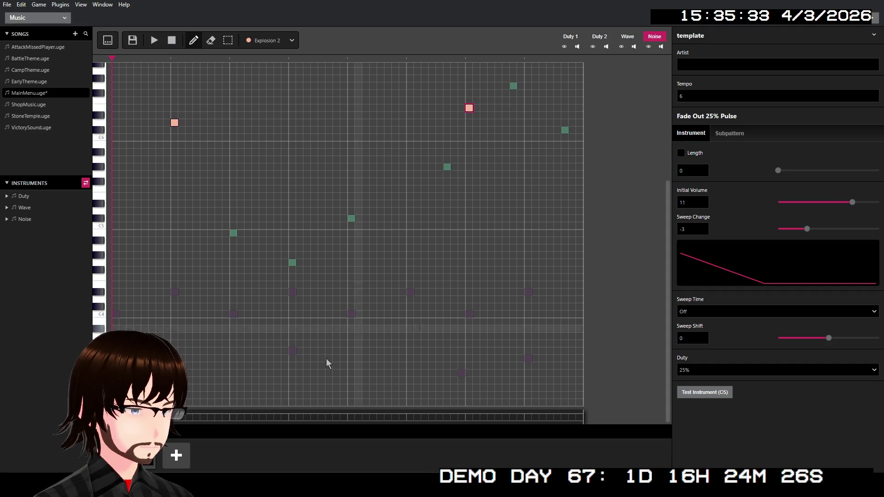
In the other pattern, place two Explosion 2 hits, lower one by two rows, and play.
{"action": "left_click", "coordinate": [150, 458]}
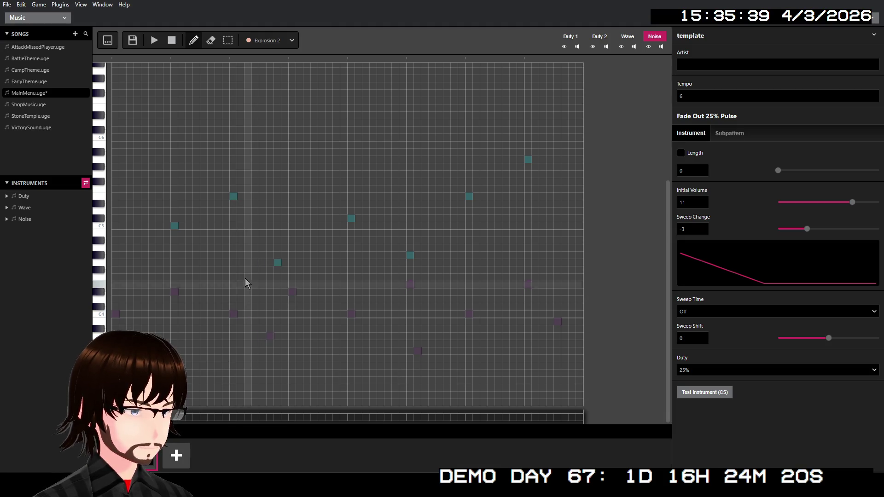
{"action": "left_click", "coordinate": [239, 226]}
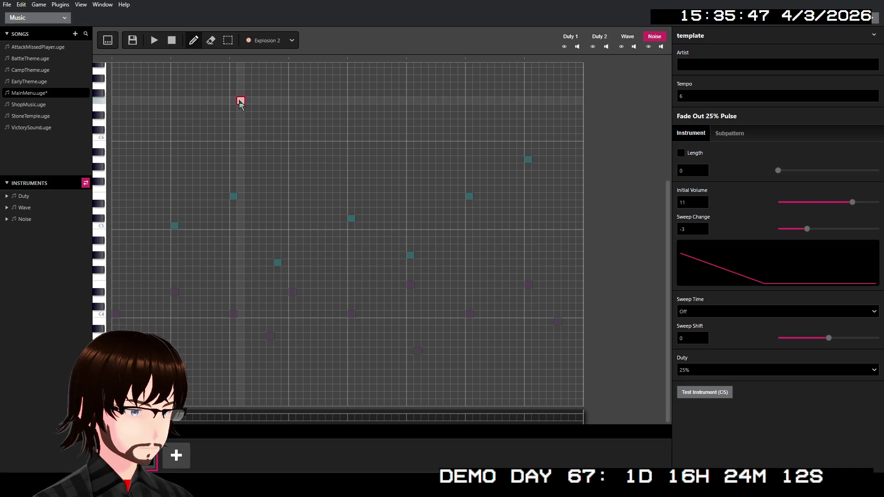
{"action": "left_click", "coordinate": [241, 109]}
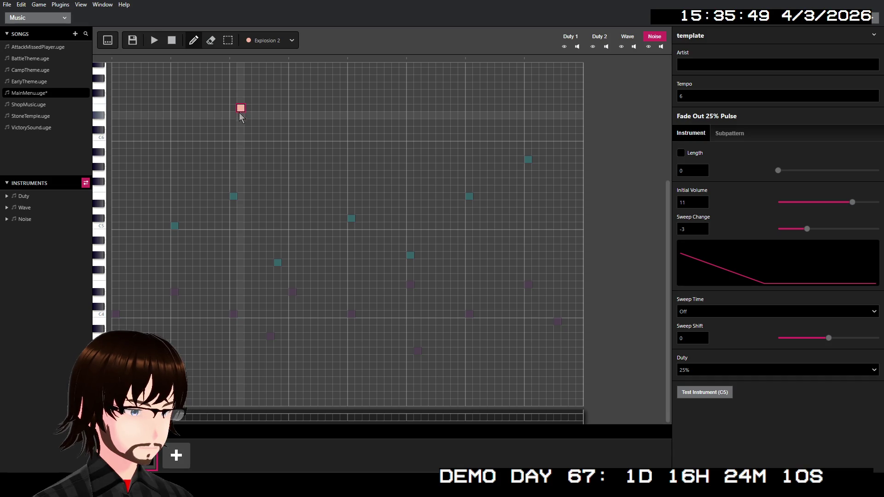
{"action": "left_click_drag", "start_coordinate": [241, 109], "coordinate": [241, 122]}
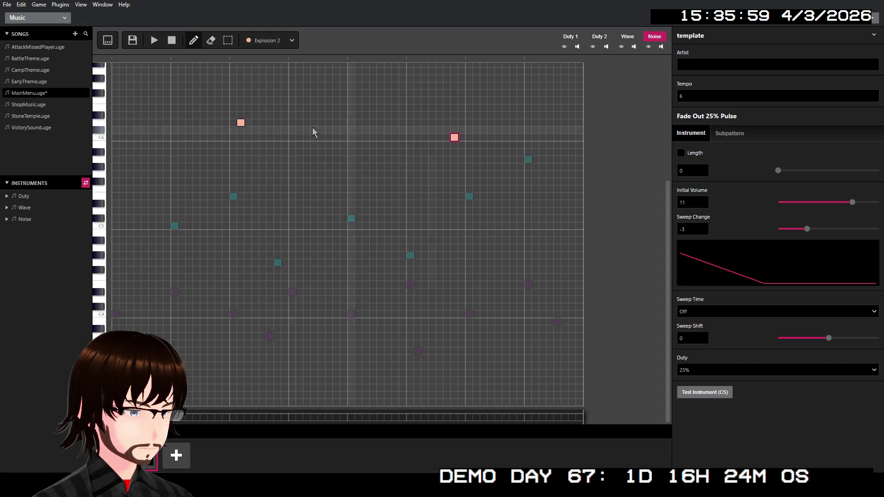
{"action": "left_click", "coordinate": [153, 40]}
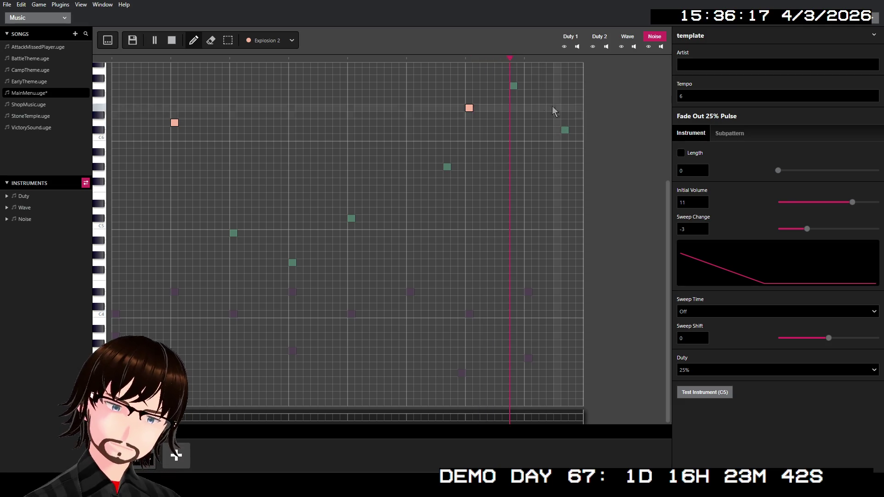
Inspect the noise instrument and subpattern settings, then lower the right-hand Explosion 2 hit two rows.
{"action": "left_click", "coordinate": [287, 41]}
{"action": "left_click", "coordinate": [287, 41]}
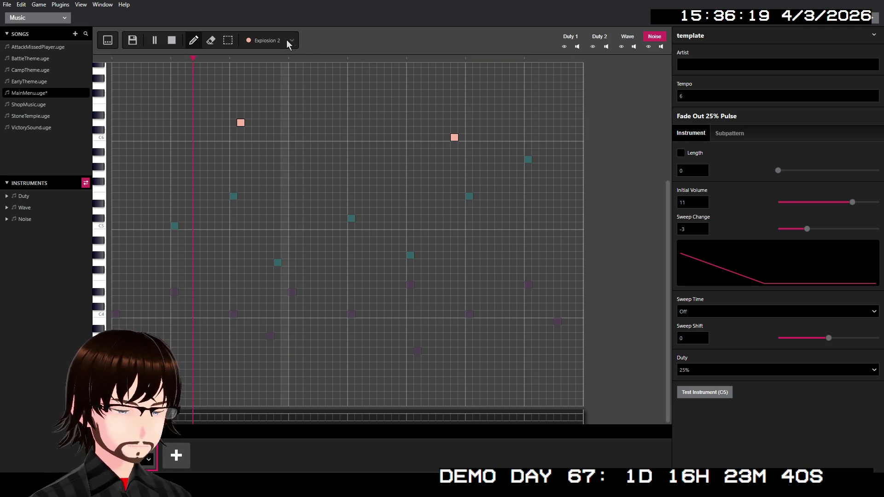
{"action": "left_click", "coordinate": [726, 133]}
{"action": "left_click", "coordinate": [709, 132]}
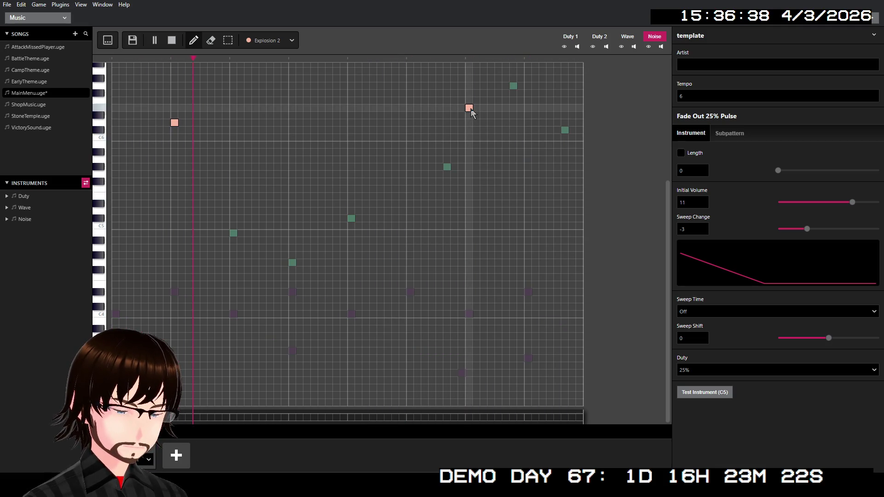
{"action": "left_click_drag", "start_coordinate": [469, 109], "coordinate": [470, 137]}
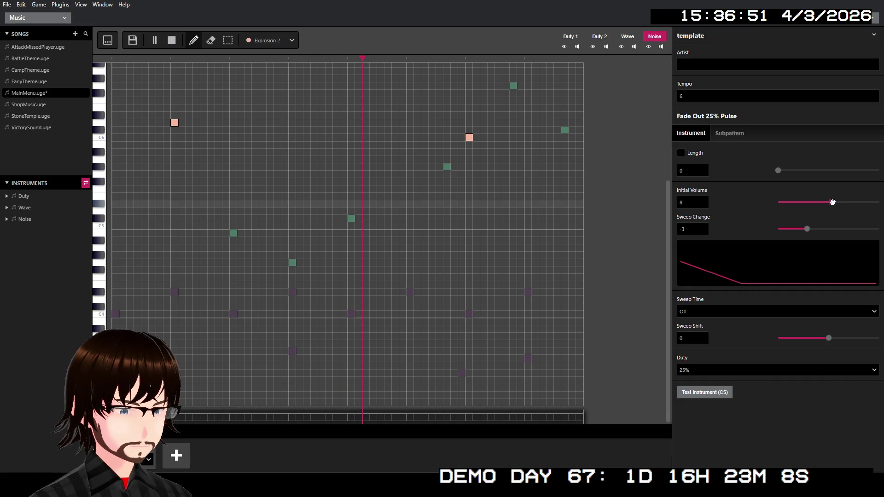
Lower the instrument's Initial Volume, then restore it to 11.
{"action": "left_click_drag", "start_coordinate": [822, 202], "coordinate": [796, 202]}
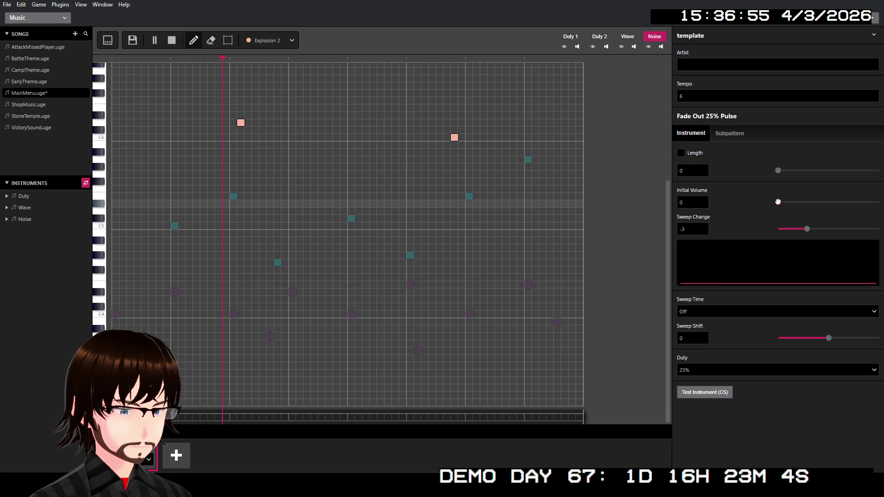
{"action": "left_click_drag", "start_coordinate": [806, 201], "coordinate": [851, 201]}
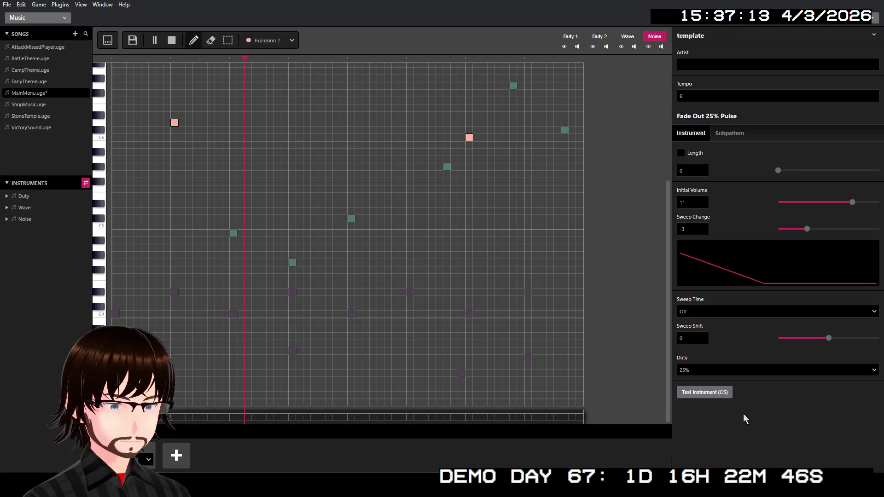
Select Closed Hi-Hat as the noise instrument and stop playback.
{"action": "left_click", "coordinate": [290, 37]}
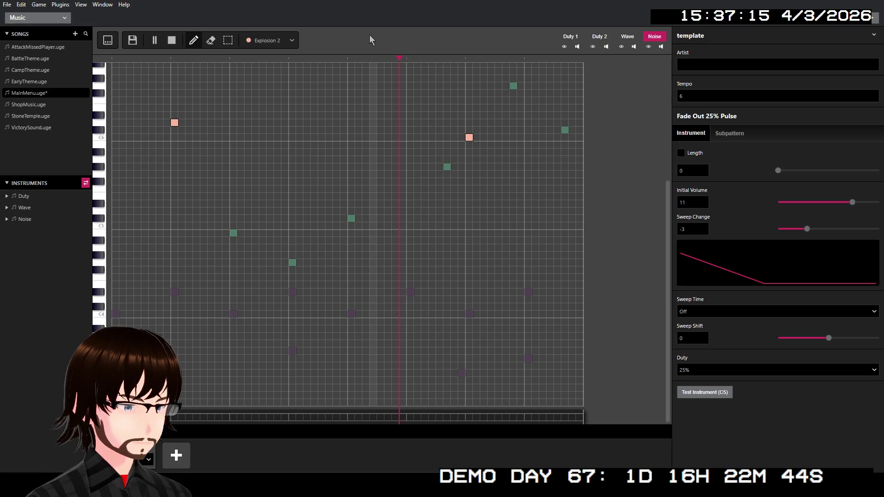
{"action": "left_click", "coordinate": [284, 36]}
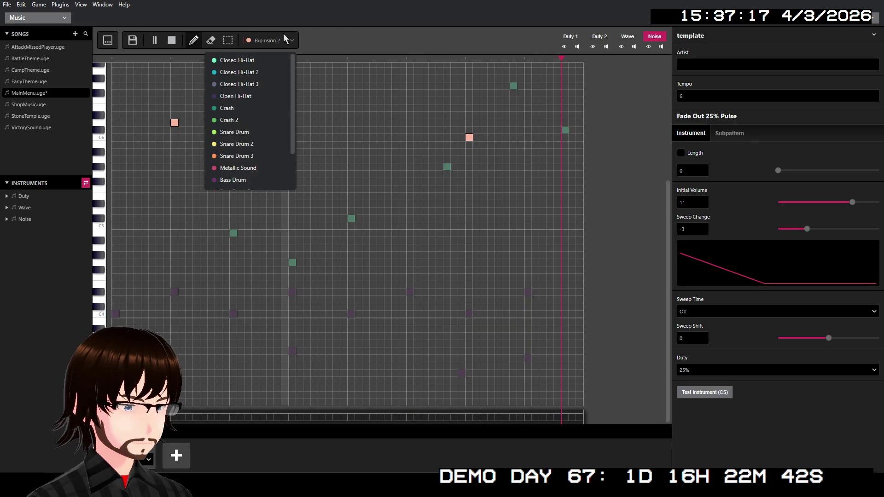
{"action": "scroll", "coordinate": [256, 71], "scroll_direction": "down", "scroll_amount": 2}
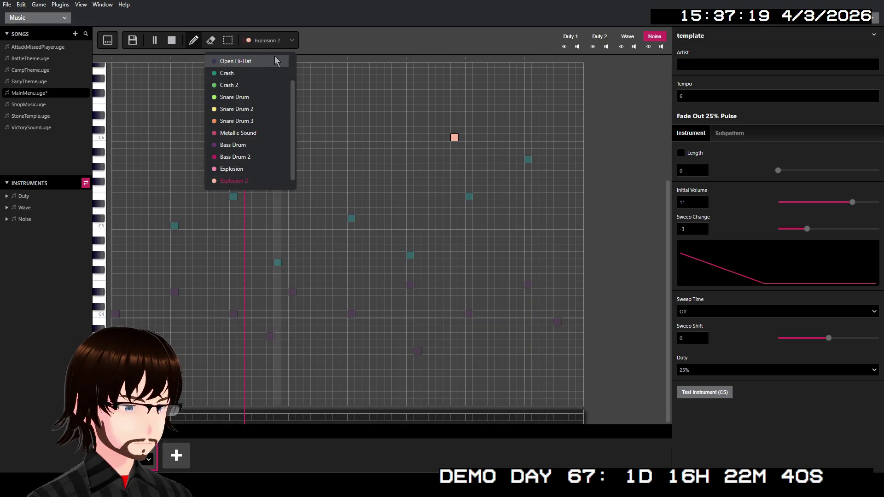
{"action": "scroll", "coordinate": [272, 67], "scroll_direction": "up", "scroll_amount": 2}
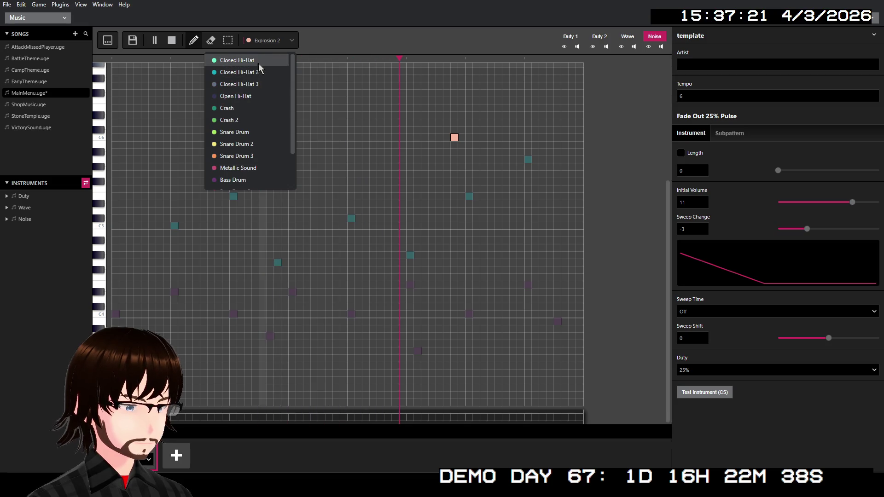
{"action": "left_click", "coordinate": [252, 73]}
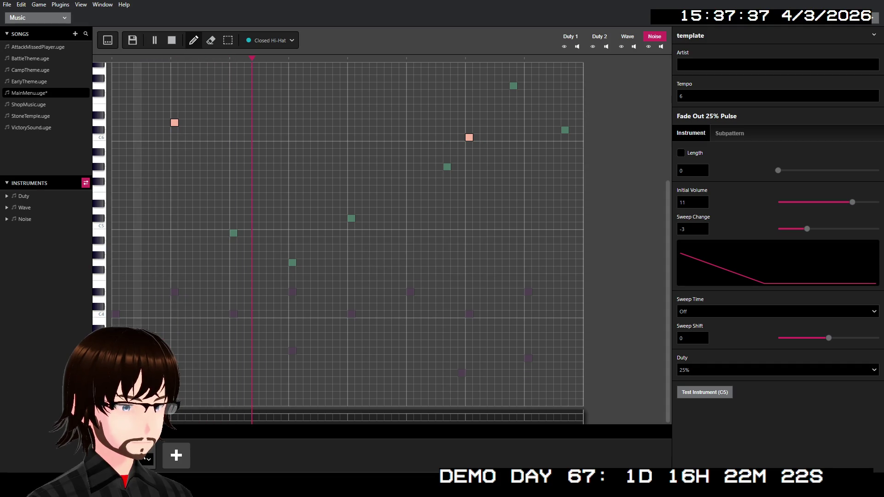
{"action": "left_click", "coordinate": [173, 41]}
Try out Closed Hi-Hat hits in the grid, removing the misplaced and stray ones.
{"action": "left_click", "coordinate": [483, 254]}
{"action": "left_click", "coordinate": [410, 160]}
{"action": "left_click_drag", "start_coordinate": [410, 159], "coordinate": [418, 211]}
{"action": "left_click", "coordinate": [440, 321]}
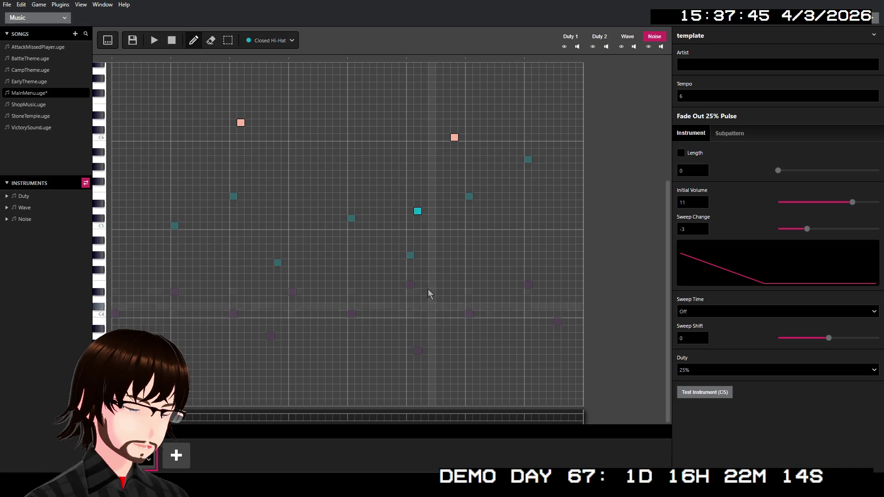
{"action": "left_click", "coordinate": [417, 211]}
{"action": "scroll", "coordinate": [387, 152], "scroll_direction": "up", "scroll_amount": 3}
{"action": "left_click", "coordinate": [394, 98]}
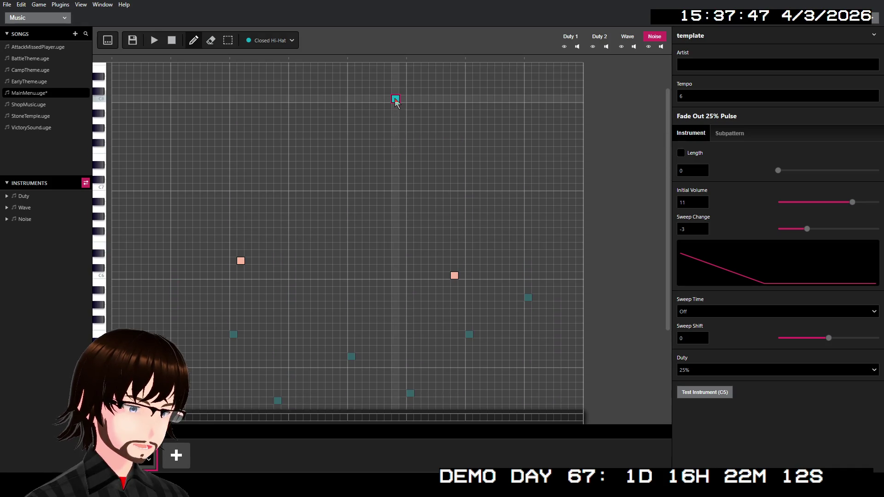
{"action": "left_click", "coordinate": [394, 98]}
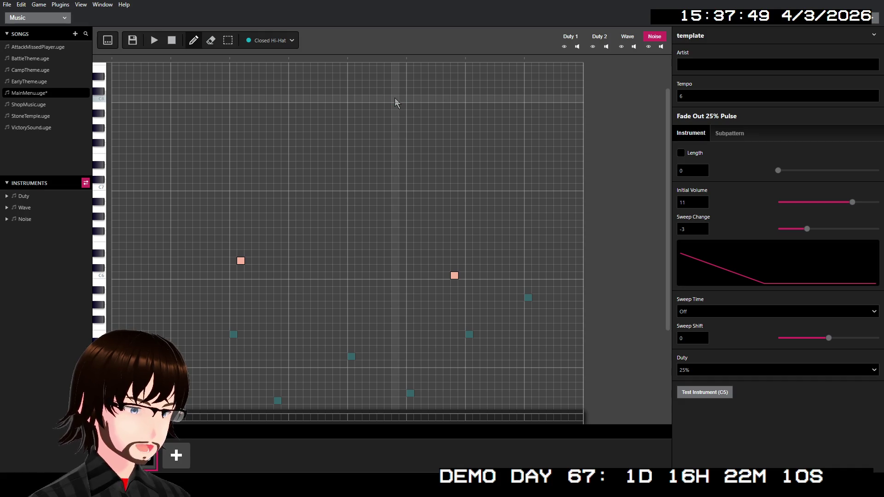
Place Closed Hi-Hat hits on all four beats and play the song to hear them.
{"action": "left_click", "coordinate": [143, 98]}
{"action": "left_click", "coordinate": [278, 113]}
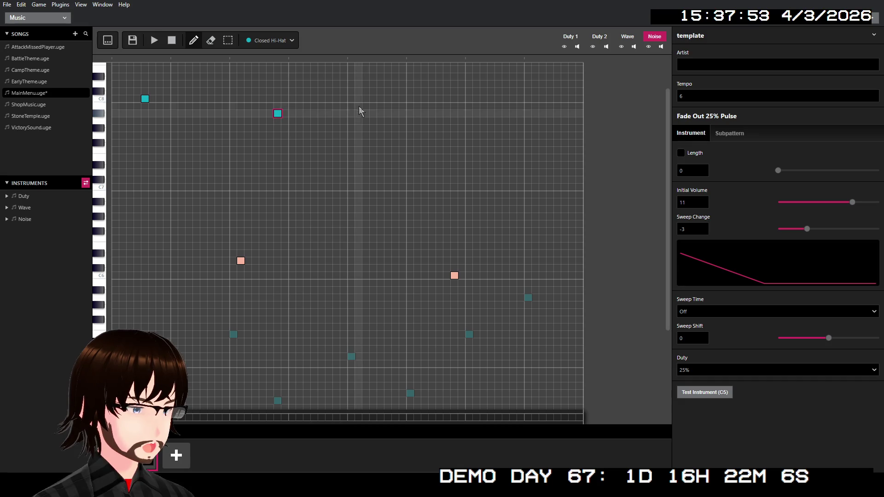
{"action": "left_click", "coordinate": [395, 98]}
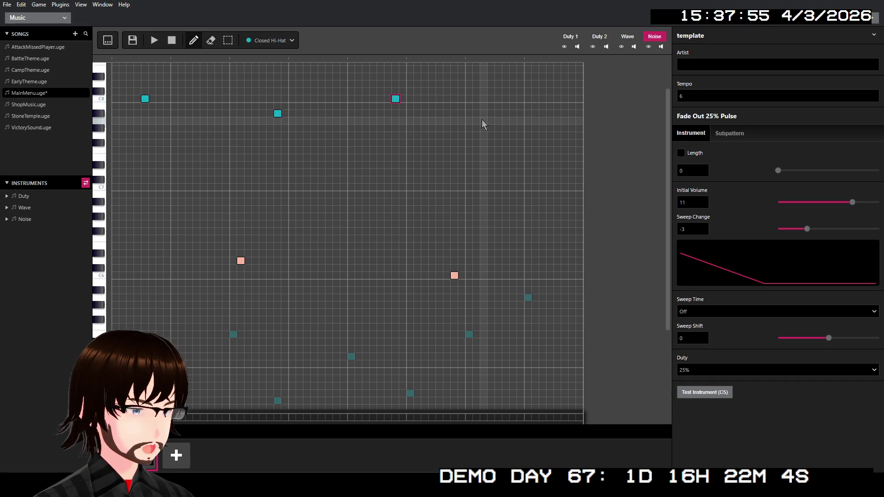
{"action": "left_click", "coordinate": [513, 114]}
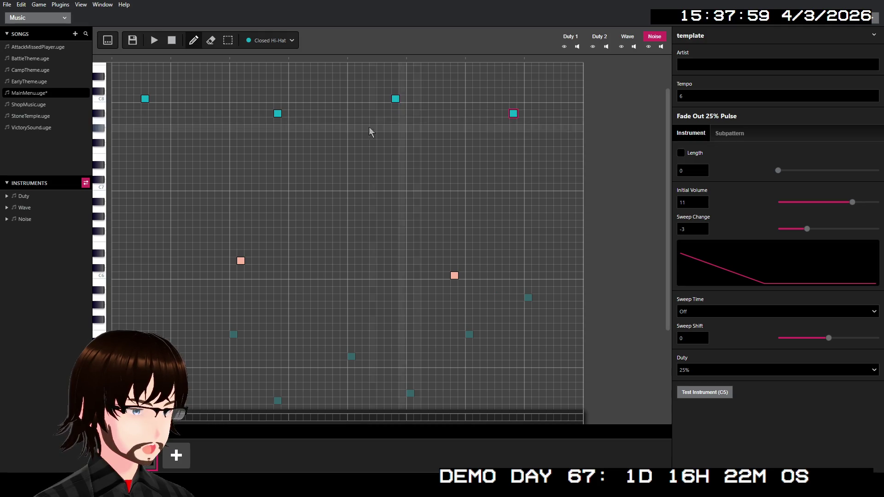
{"action": "left_click", "coordinate": [155, 40]}
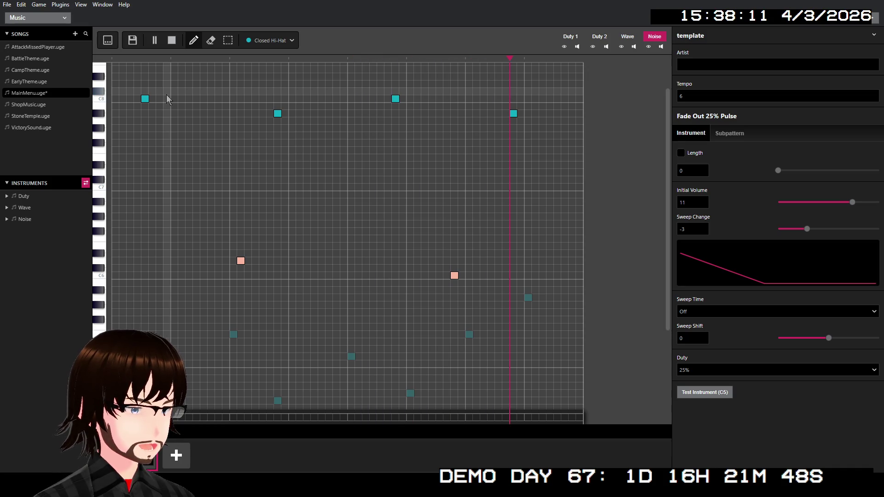
{"action": "left_click", "coordinate": [169, 46]}
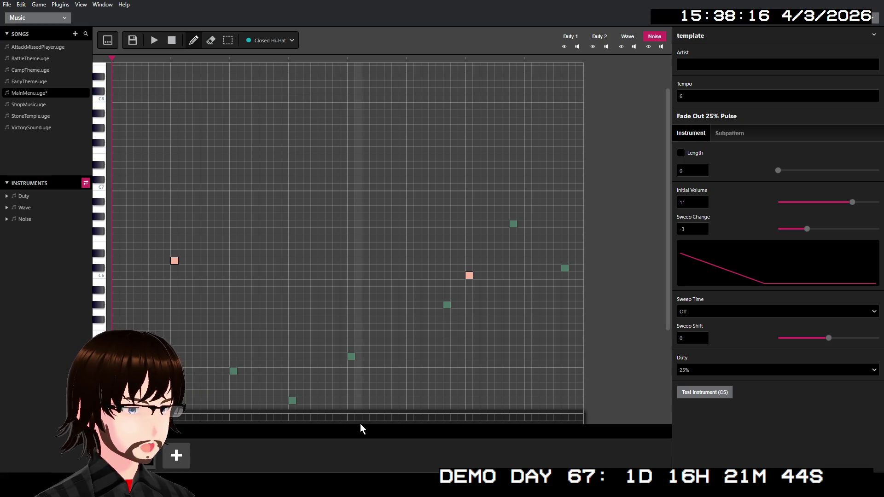
Remove one Explosion 2 hit and play the song again.
{"action": "scroll", "coordinate": [405, 221], "scroll_direction": "down", "scroll_amount": 1}
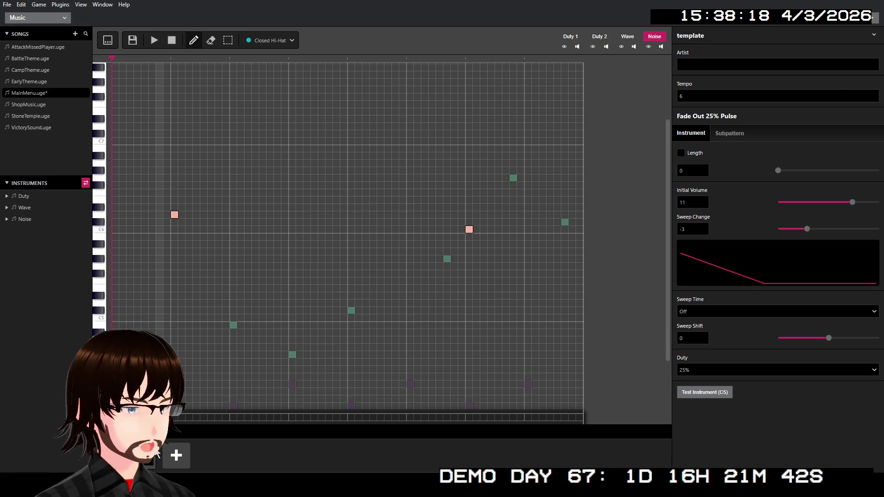
{"action": "left_click", "coordinate": [238, 214]}
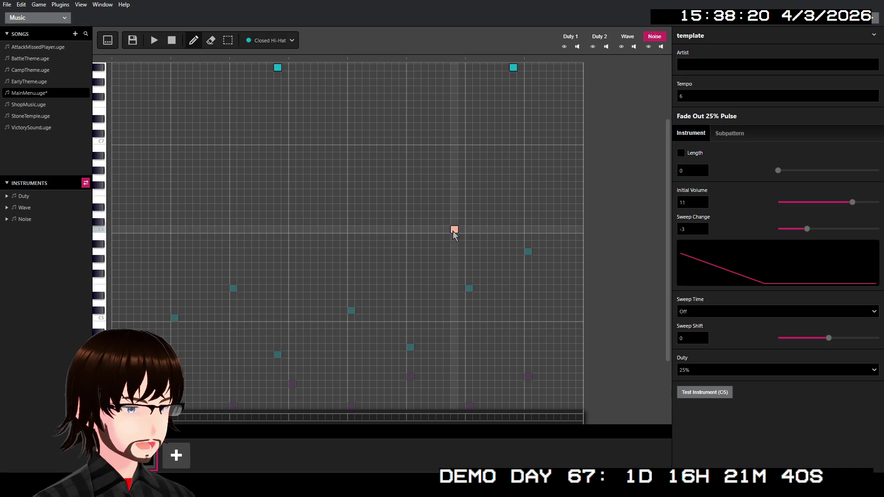
{"action": "scroll", "coordinate": [453, 232], "scroll_direction": "up", "scroll_amount": 2}
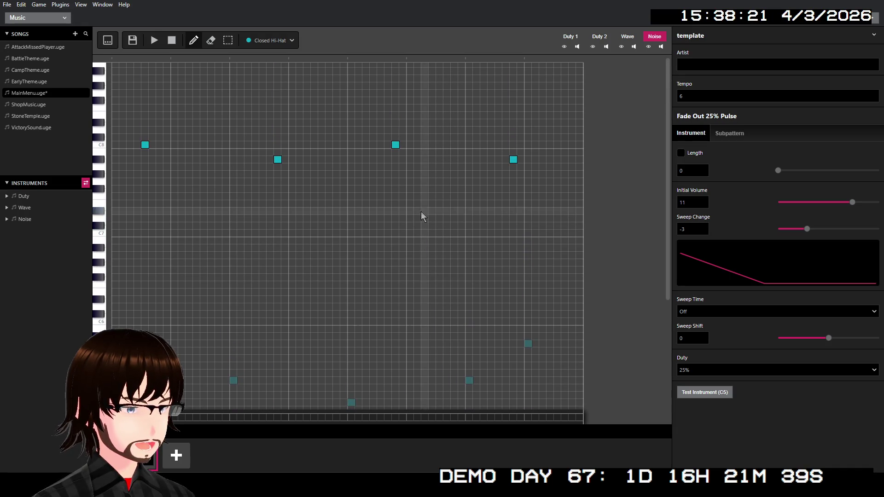
{"action": "left_click", "coordinate": [159, 44]}
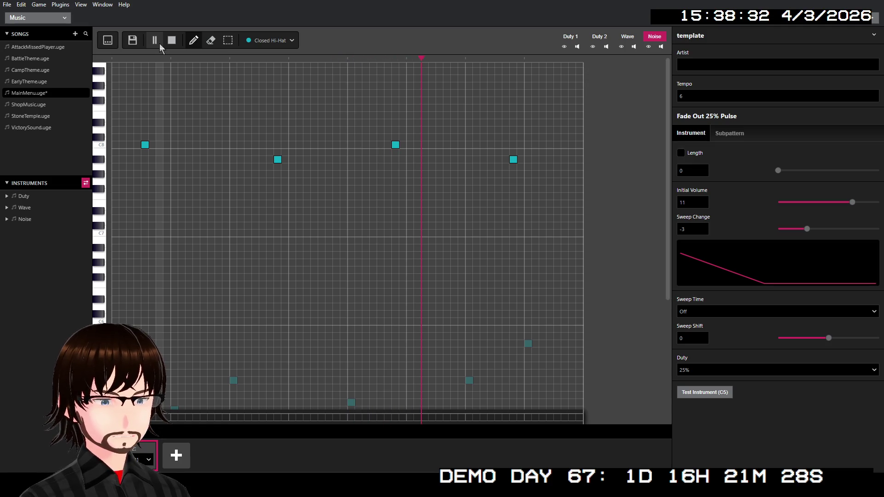
{"action": "left_click", "coordinate": [171, 41]}
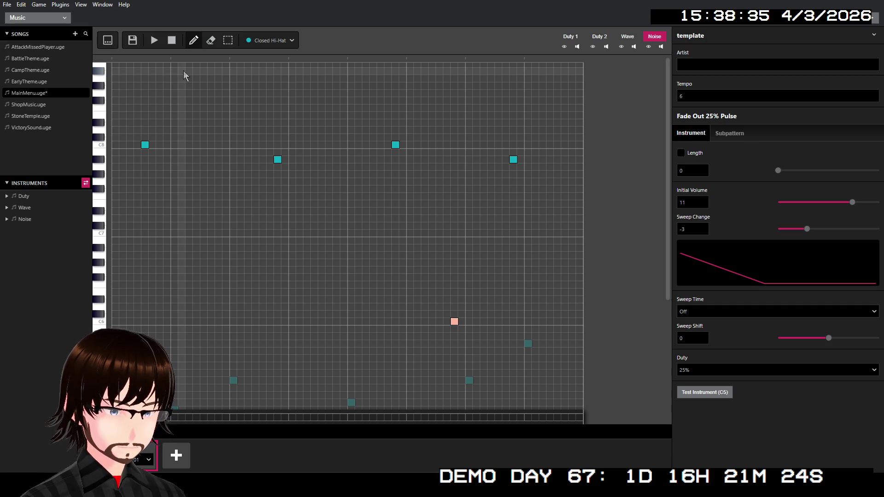
Delete the four Closed Hi-Hat notes from the noise channel.
{"action": "left_click", "coordinate": [144, 146]}
{"action": "left_click", "coordinate": [277, 159]}
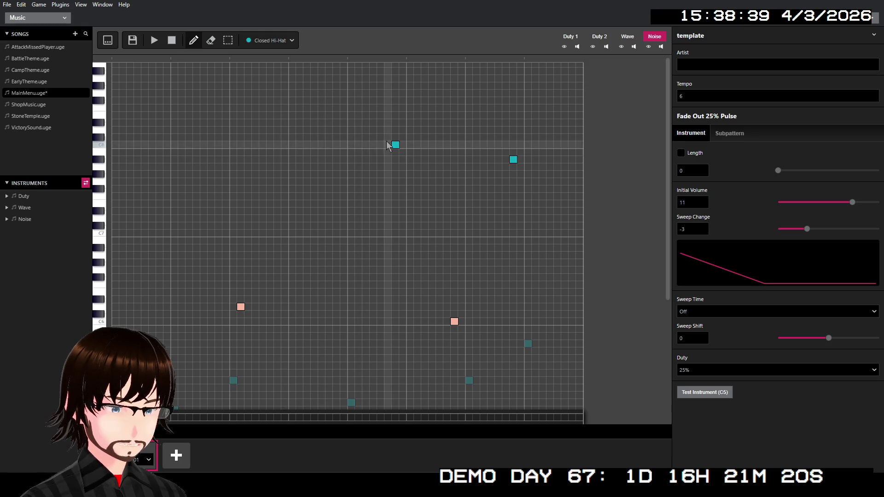
{"action": "left_click", "coordinate": [395, 146]}
{"action": "left_click", "coordinate": [512, 160]}
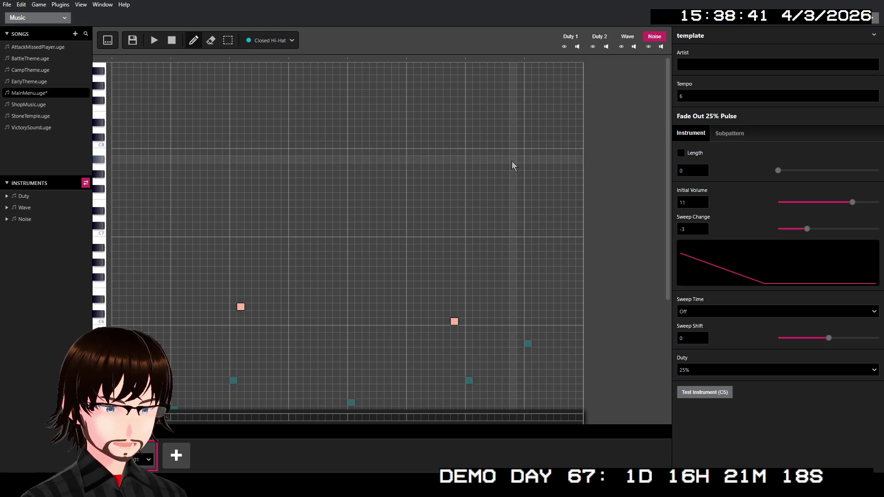
{"action": "scroll", "coordinate": [466, 225], "scroll_direction": "down", "scroll_amount": 3}
{"action": "scroll", "coordinate": [466, 222], "scroll_direction": "down", "scroll_amount": 5}
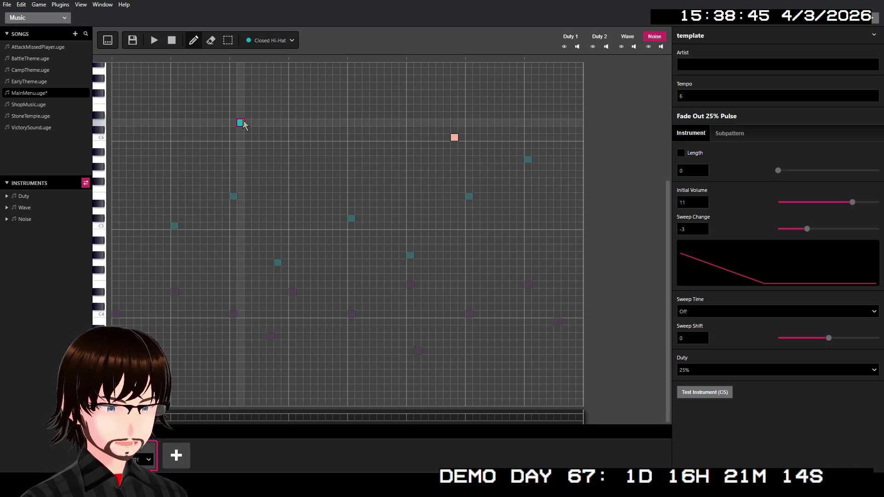
Try a Snare Drum 3 note in the grid and remove it again.
{"action": "left_click", "coordinate": [261, 42]}
{"action": "scroll", "coordinate": [280, 108], "scroll_direction": "down", "scroll_amount": 2}
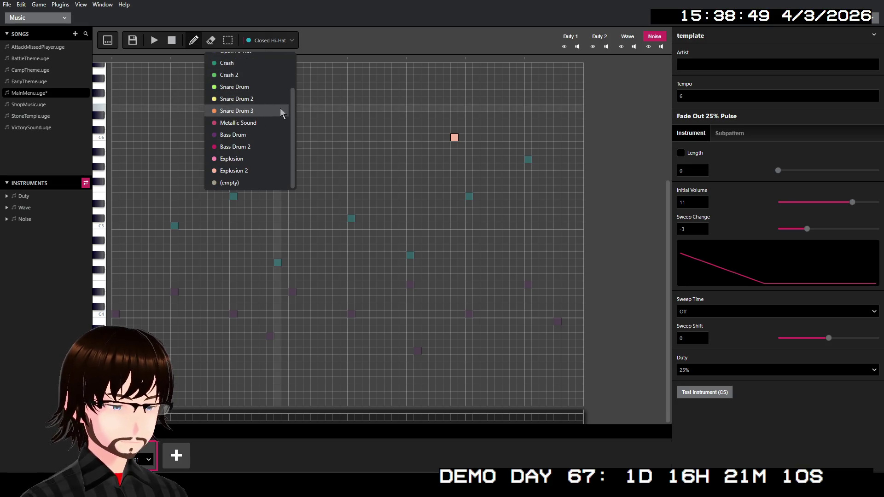
{"action": "left_click", "coordinate": [257, 115]}
{"action": "left_click", "coordinate": [336, 130]}
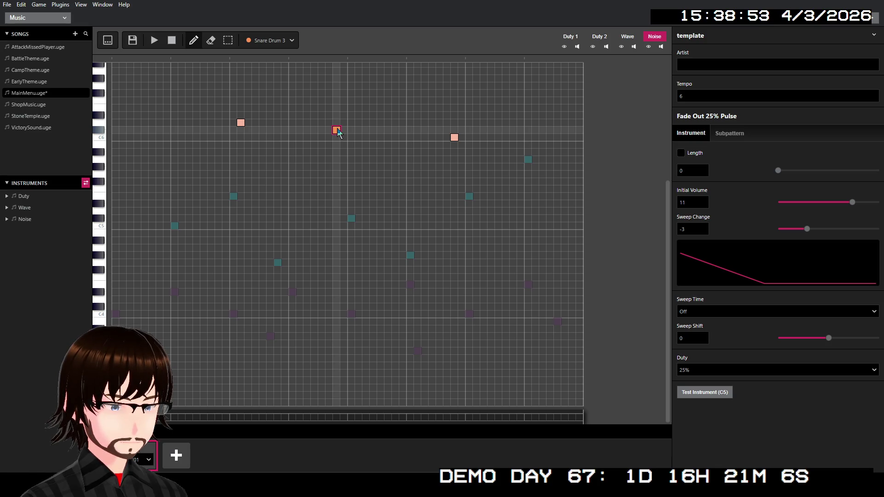
{"action": "left_click", "coordinate": [336, 130]}
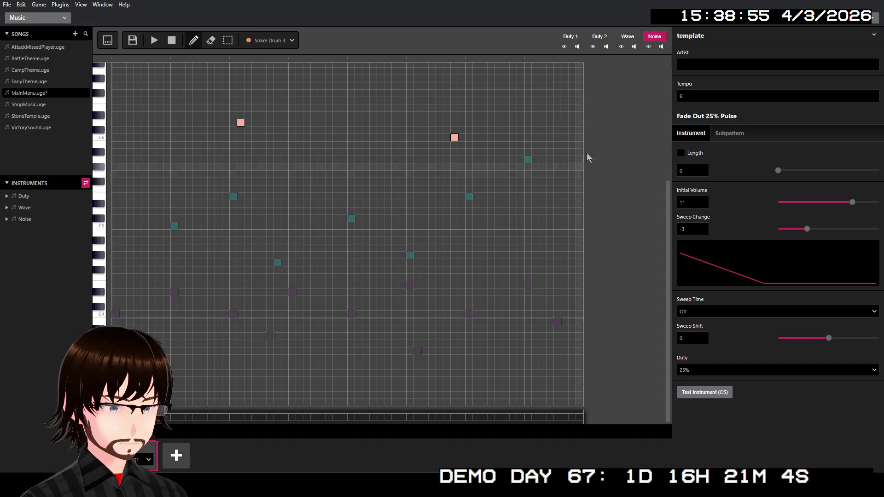
{"action": "left_click", "coordinate": [606, 39]}
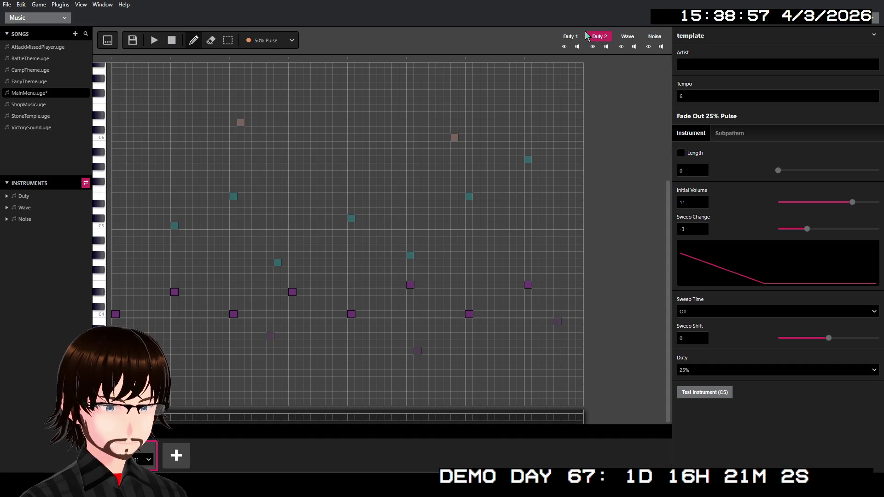
Check the Duty 1 and Duty 2 channels and try the 25% sweep pulse instrument.
{"action": "left_click", "coordinate": [570, 38]}
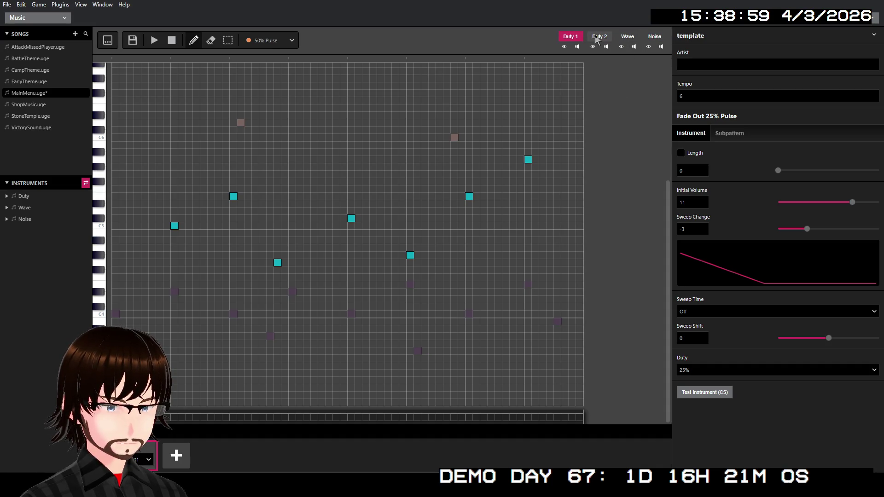
{"action": "left_click", "coordinate": [596, 40]}
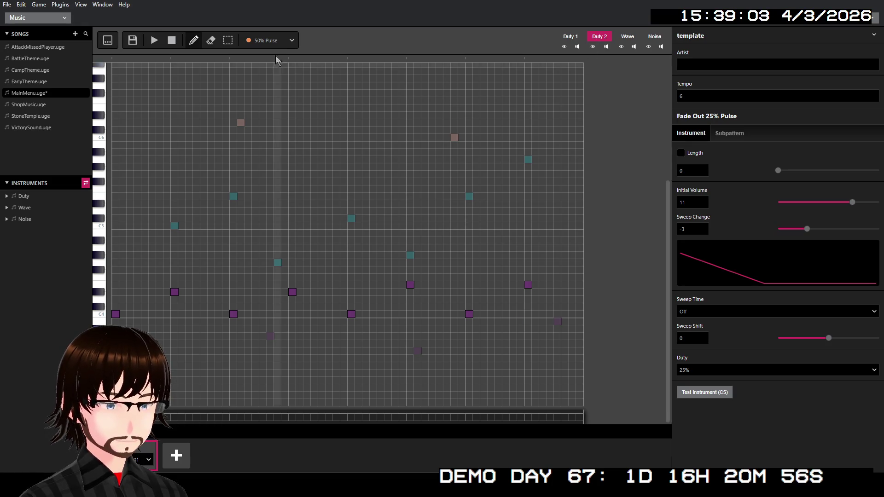
{"action": "left_click", "coordinate": [281, 42]}
{"action": "scroll", "coordinate": [284, 124], "scroll_direction": "down", "scroll_amount": 2}
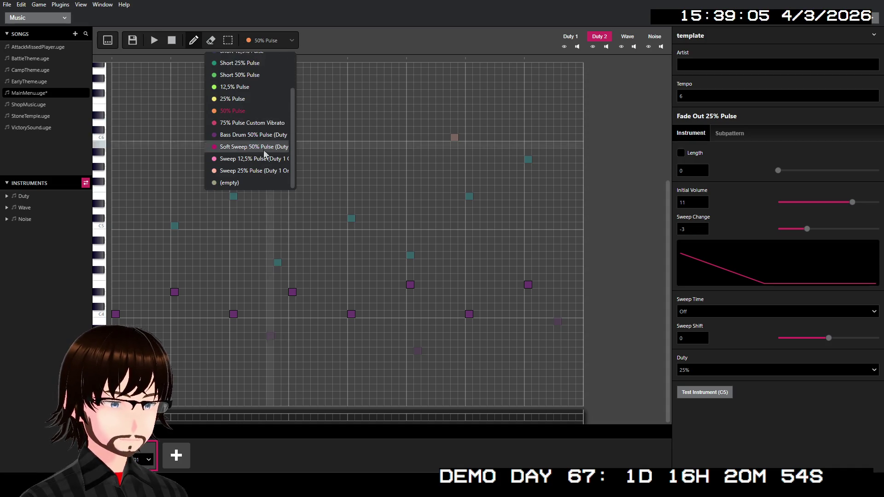
{"action": "left_click", "coordinate": [251, 170]}
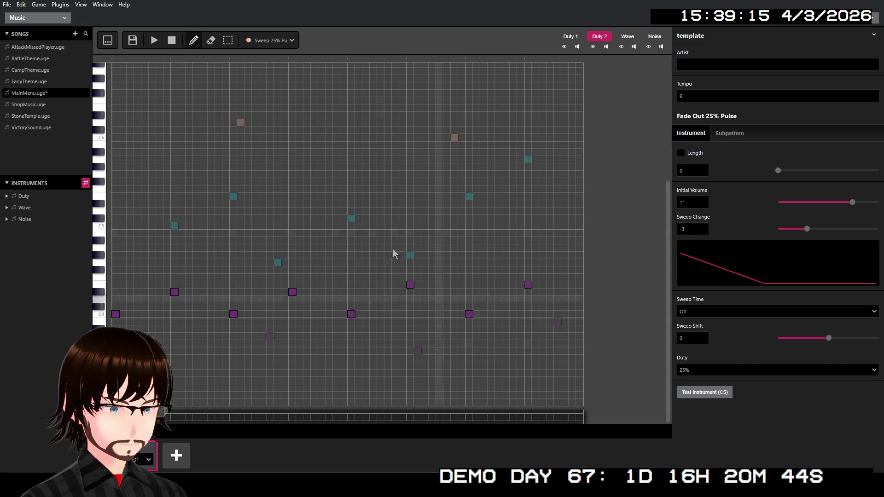
Switch to the Soft Sweep 50% Pulse instrument and save MainMenu.uge.
{"action": "left_click", "coordinate": [272, 41]}
{"action": "scroll", "coordinate": [275, 142], "scroll_direction": "down", "scroll_amount": 2}
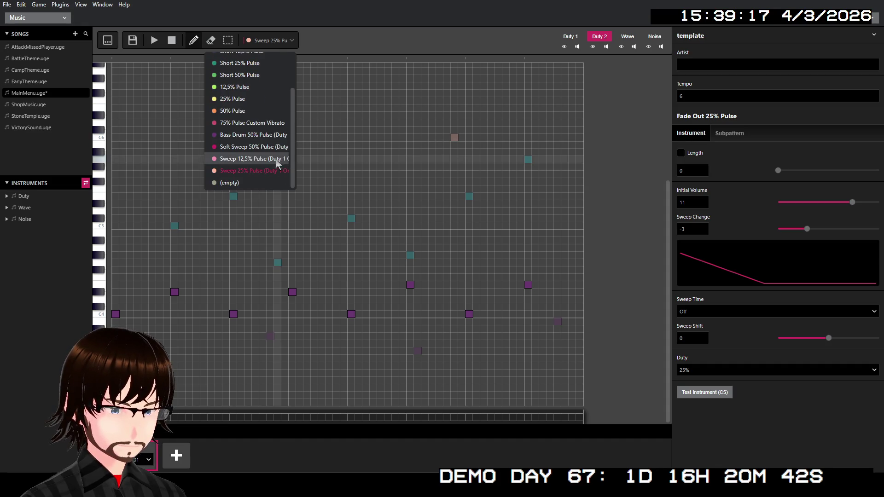
{"action": "left_click", "coordinate": [252, 146]}
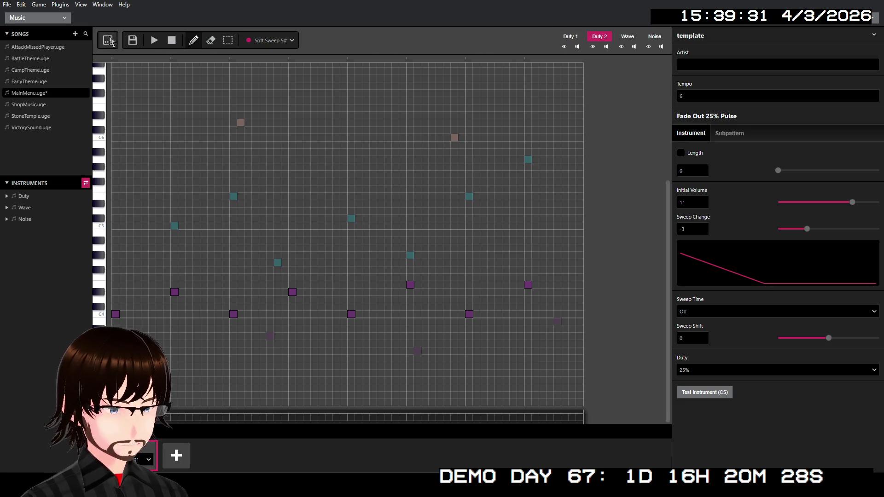
{"action": "left_click", "coordinate": [133, 40]}
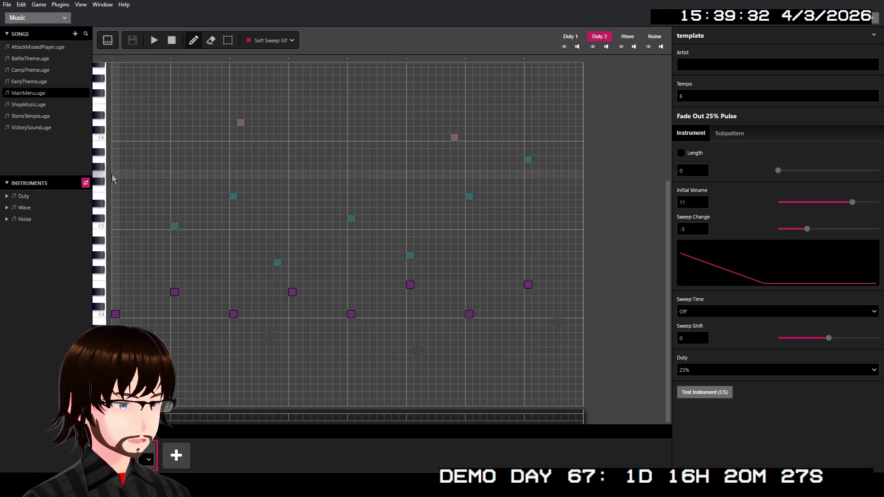
{"action": "left_click", "coordinate": [21, 18]}
Return to the Game World view and select the Main Menu scene.
{"action": "left_click", "coordinate": [36, 31]}
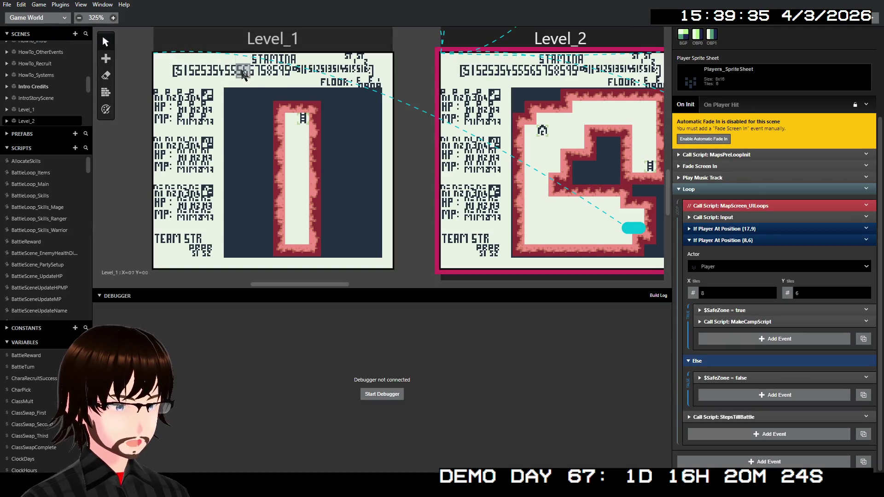
{"action": "scroll", "coordinate": [243, 73], "scroll_direction": "down", "scroll_amount": 10}
{"action": "scroll", "coordinate": [333, 152], "scroll_direction": "left", "scroll_amount": 10}
{"action": "scroll", "coordinate": [335, 150], "scroll_direction": "up", "scroll_amount": 3}
{"action": "scroll", "coordinate": [335, 151], "scroll_direction": "up", "scroll_amount": 5}
{"action": "scroll", "coordinate": [405, 150], "scroll_direction": "right", "scroll_amount": 6}
{"action": "scroll", "coordinate": [428, 154], "scroll_direction": "right", "scroll_amount": 5}
{"action": "scroll", "coordinate": [414, 108], "scroll_direction": "down", "scroll_amount": 2}
{"action": "left_click", "coordinate": [405, 79]}
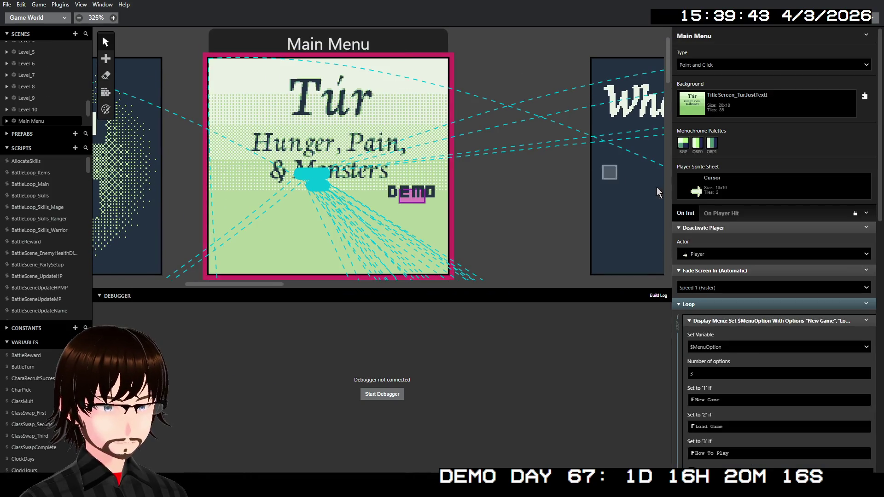
Insert a Play Music Track event playing MainMenu before Deactivate Player, found by searching 'mu'.
{"action": "right_click", "coordinate": [761, 223]}
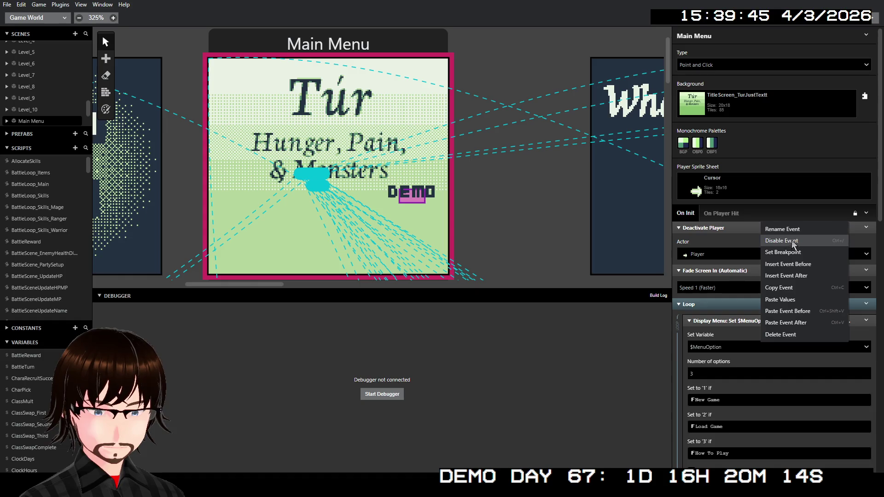
{"action": "left_click", "coordinate": [812, 266]}
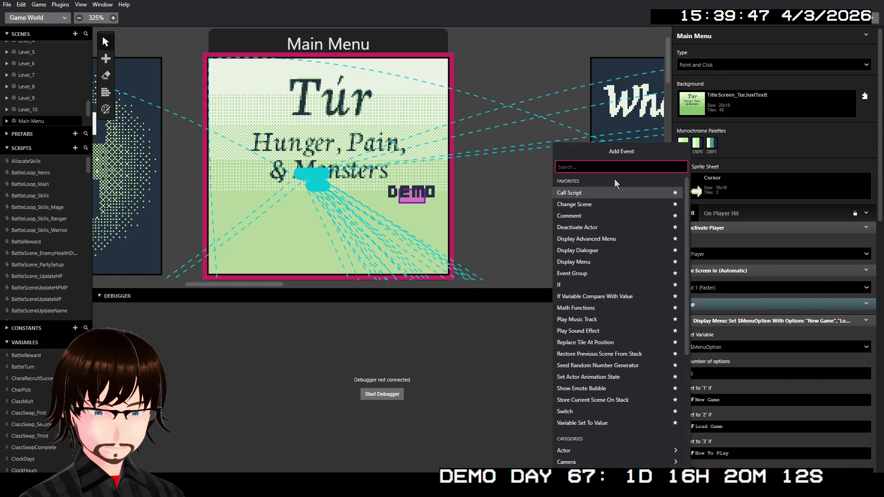
{"action": "type", "text": "mu"}
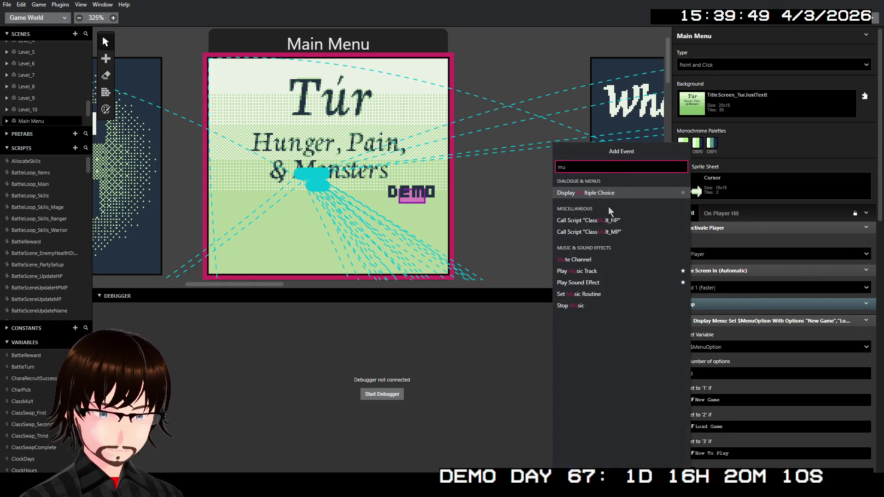
{"action": "left_click", "coordinate": [594, 271]}
{"action": "left_click", "coordinate": [736, 255]}
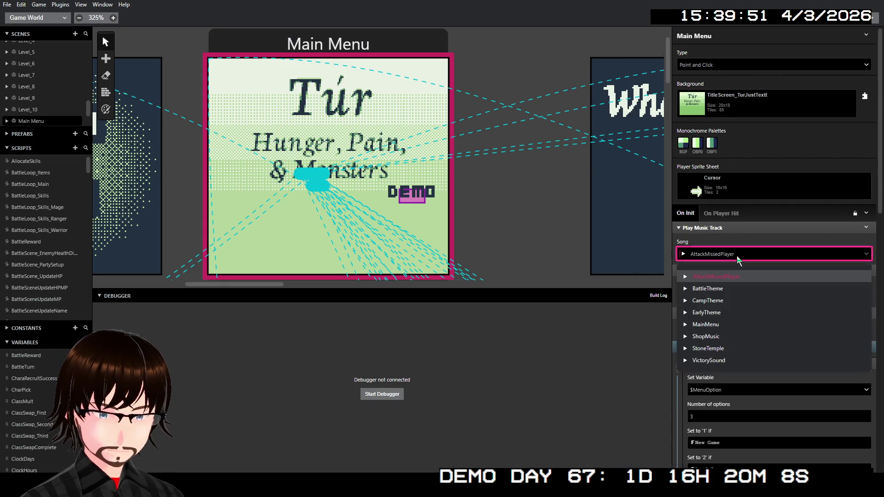
{"action": "left_click", "coordinate": [731, 325]}
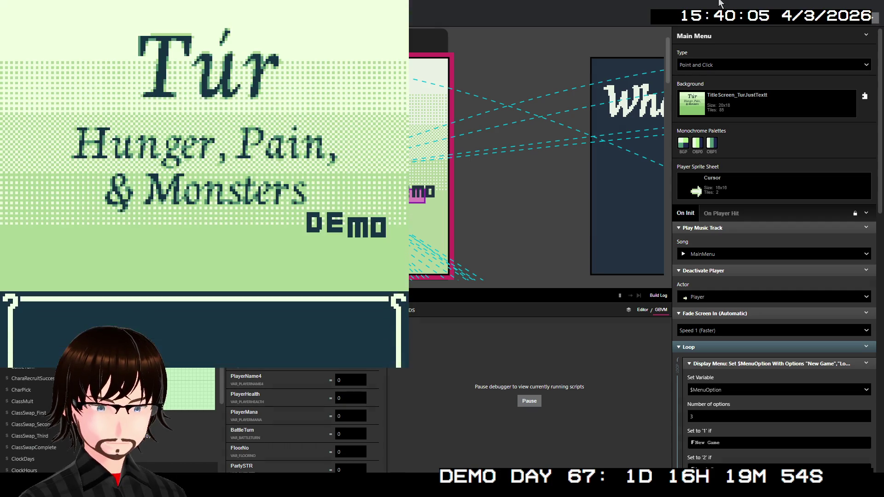
{"action": "key", "text": "Down"}
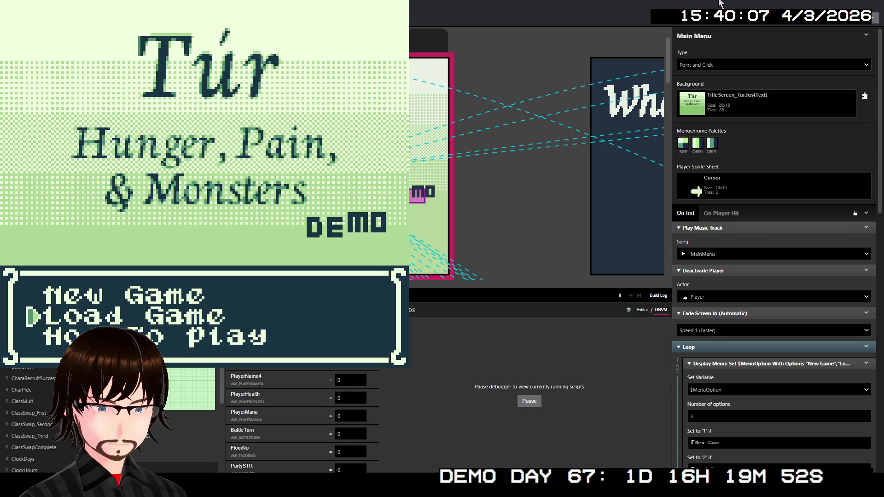
{"action": "key", "text": "Up"}
{"action": "key", "text": "Up"}
{"action": "key", "text": "Down"}
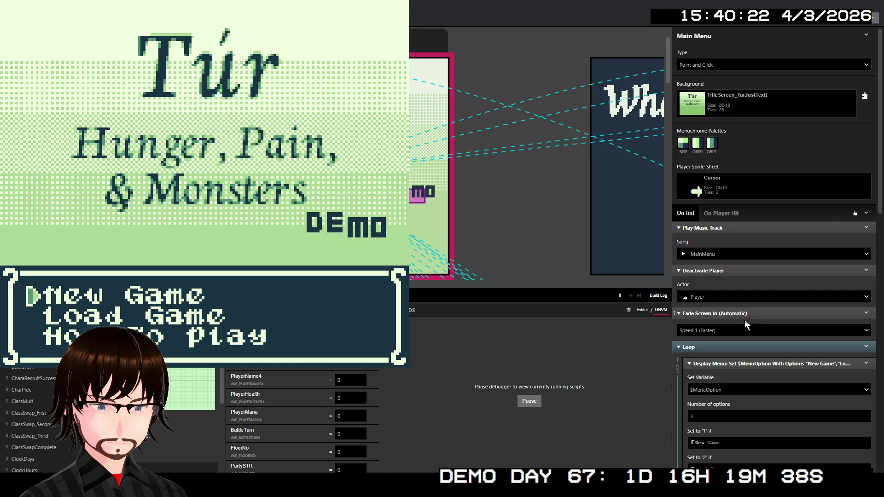
{"action": "scroll", "coordinate": [766, 327], "scroll_direction": "down", "scroll_amount": 5}
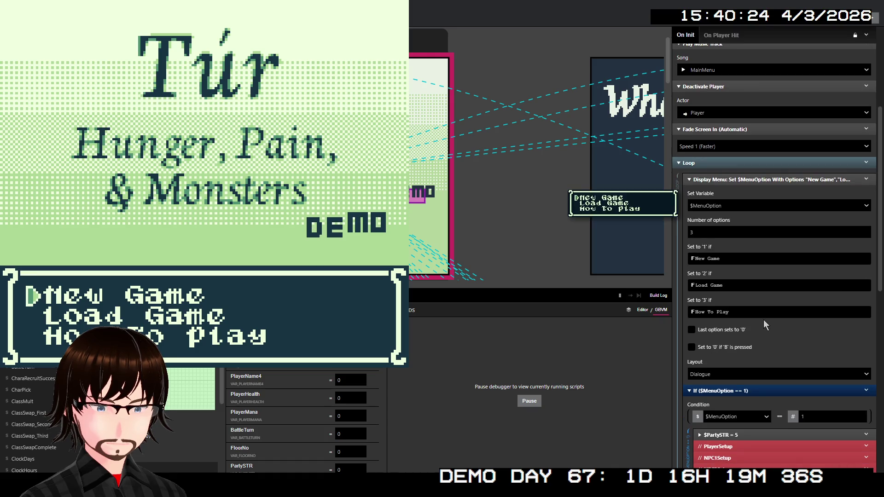
{"action": "scroll", "coordinate": [763, 319], "scroll_direction": "up", "scroll_amount": 2}
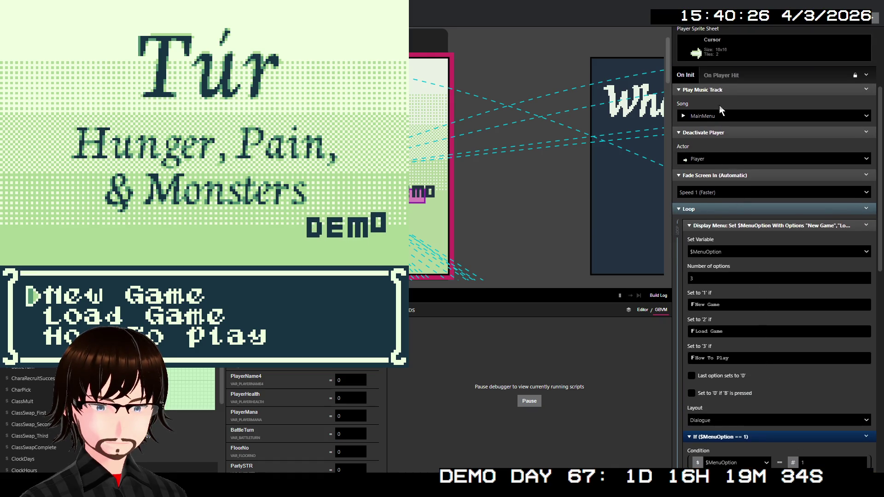
{"action": "key", "text": "alt+F4"}
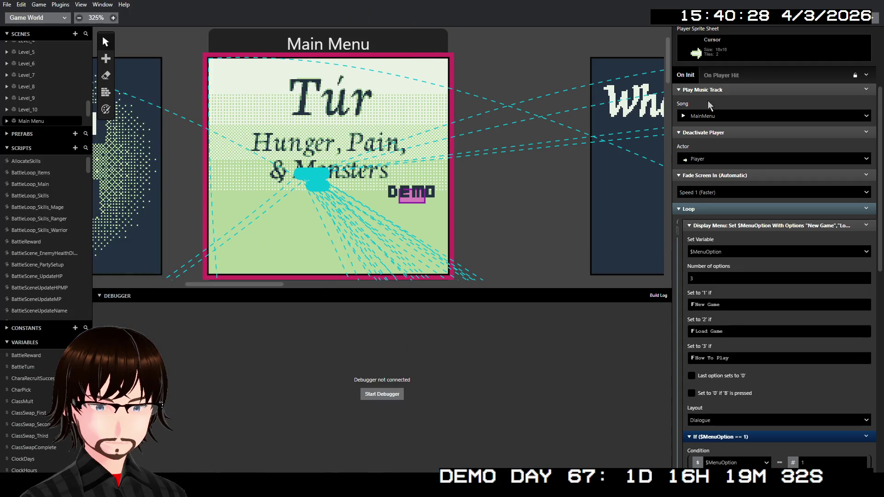
Try Play Music Track inside the Loop, test-run the game, then move it to the script's top.
{"action": "right_click", "coordinate": [744, 92]}
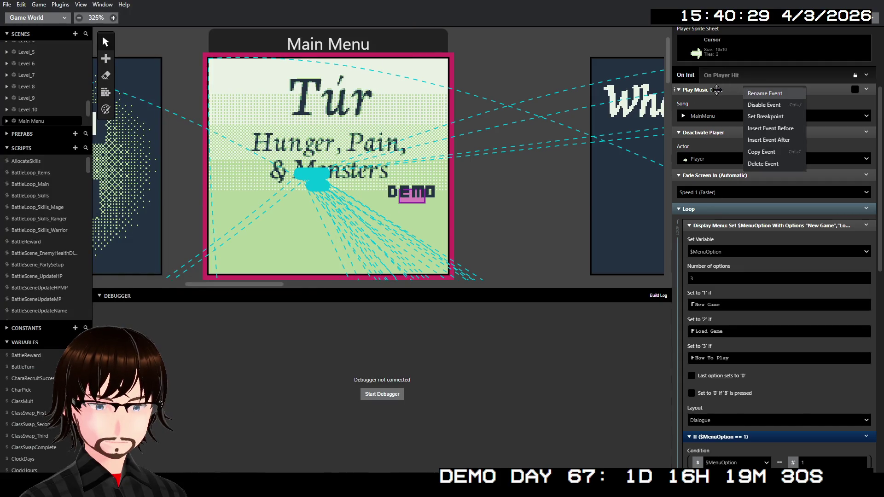
{"action": "left_click_drag", "start_coordinate": [716, 90], "coordinate": [718, 222]}
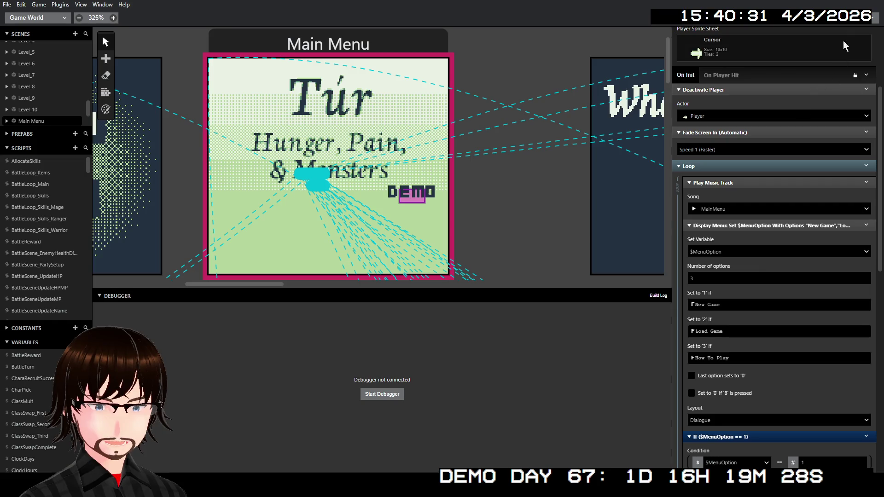
{"action": "key", "text": "ctrl+b"}
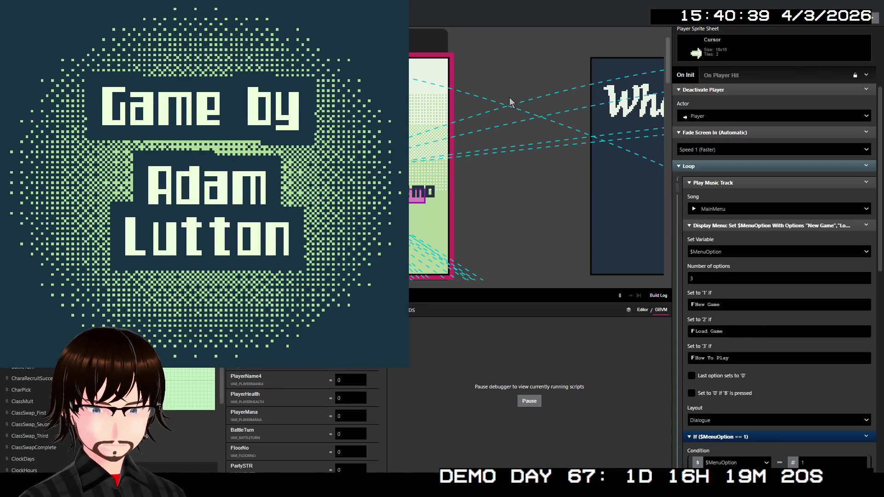
{"action": "key", "text": "Down"}
{"action": "key", "text": "Up"}
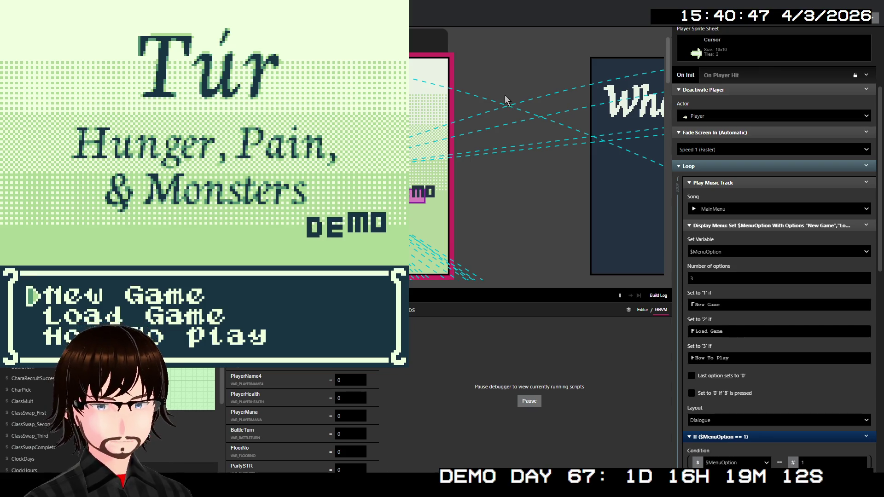
{"action": "key", "text": "alt+F4"}
{"action": "left_click_drag", "start_coordinate": [751, 184], "coordinate": [755, 91]}
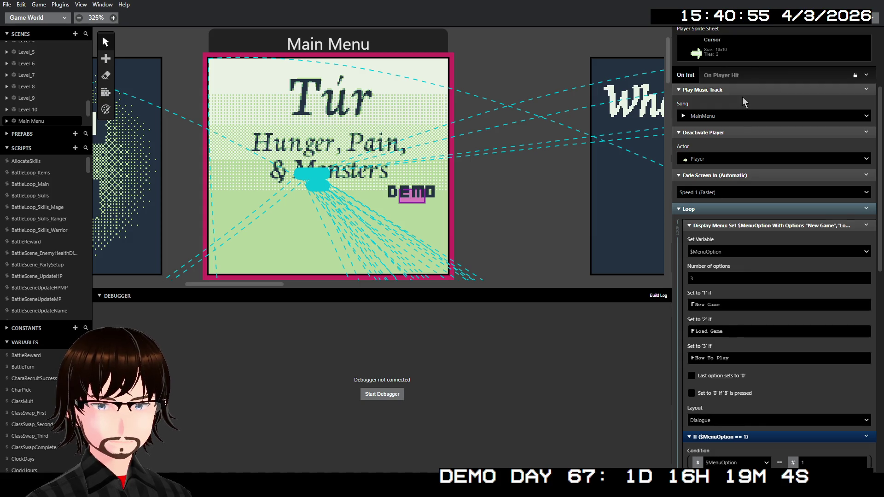
Move Play Music Track below Deactivate Player in Main Menu's On Init script.
{"action": "left_click_drag", "start_coordinate": [740, 90], "coordinate": [745, 174]}
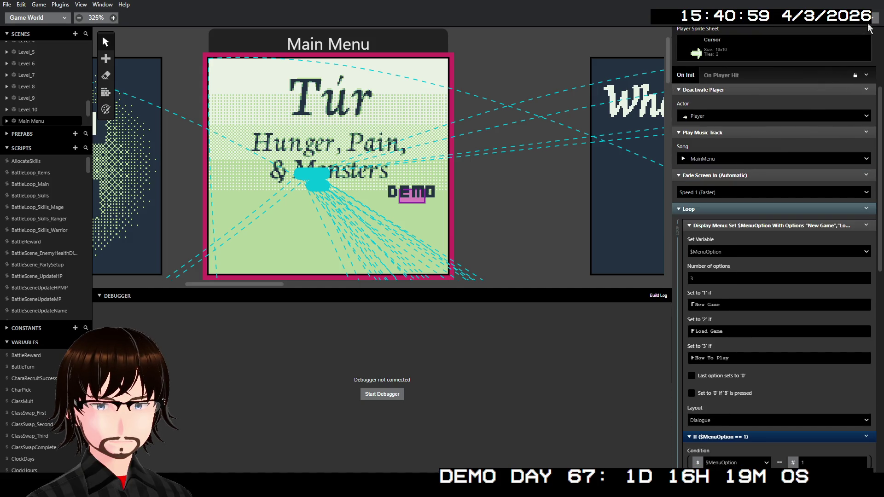
{"action": "mouse_move", "coordinate": [766, 132]}
{"action": "left_mouse_down"}
{"action": "mouse_move", "coordinate": [761, 171]}
{"action": "mouse_move", "coordinate": [780, 171]}
{"action": "left_mouse_up"}
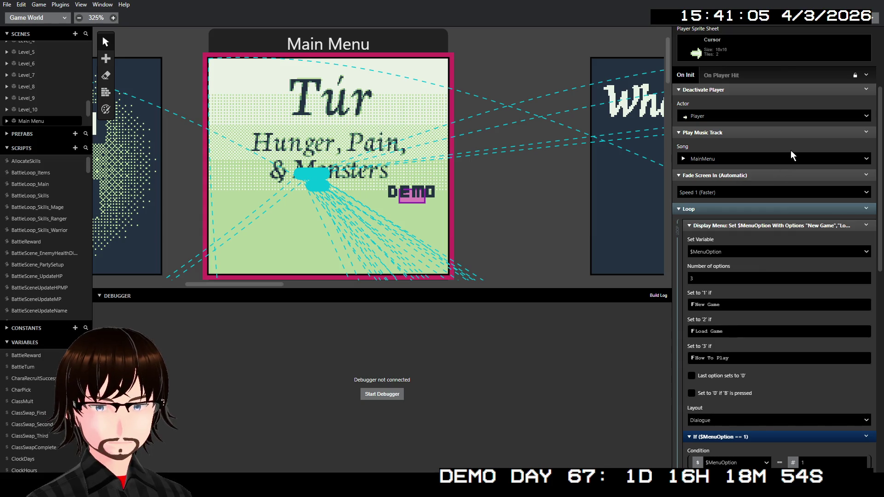
{"action": "left_click", "coordinate": [867, 176]}
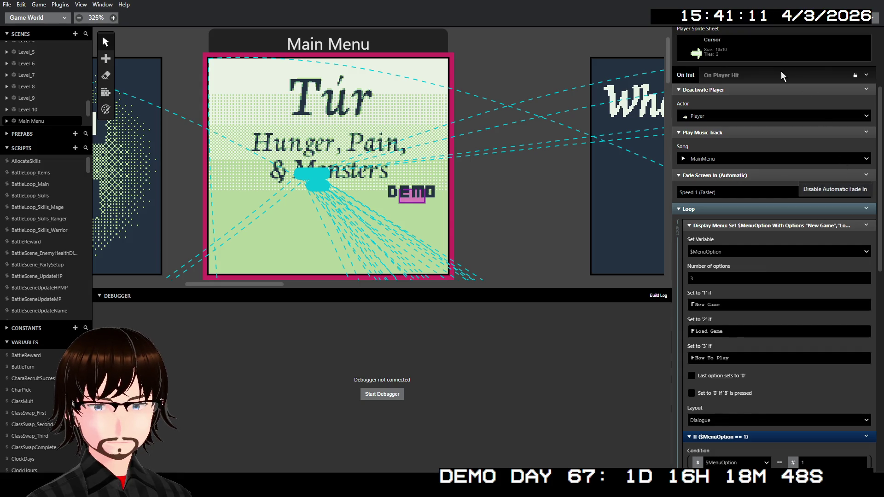
{"action": "scroll", "coordinate": [769, 158], "scroll_direction": "up", "scroll_amount": 3}
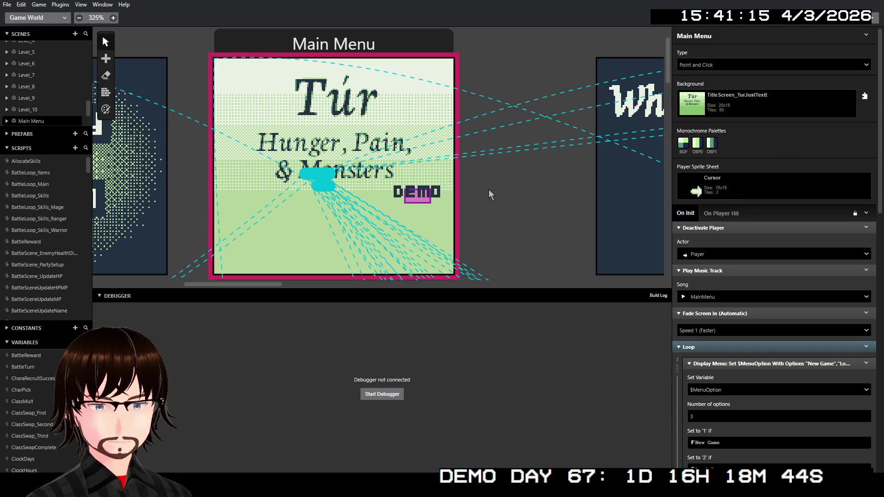
{"action": "scroll", "coordinate": [490, 195], "scroll_direction": "left", "scroll_amount": 3}
{"action": "scroll", "coordinate": [491, 194], "scroll_direction": "left", "scroll_amount": 1}
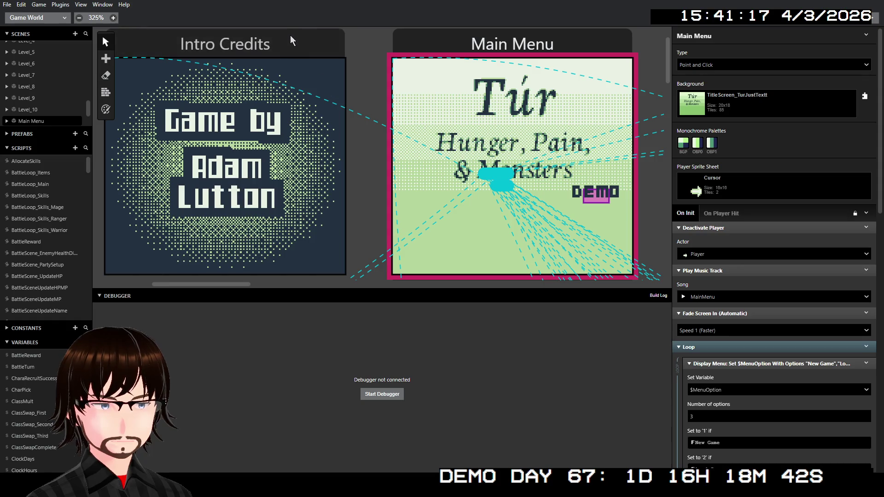
Copy the MainMenu Play Music Track event from the Main Menu scene.
{"action": "left_click", "coordinate": [291, 48]}
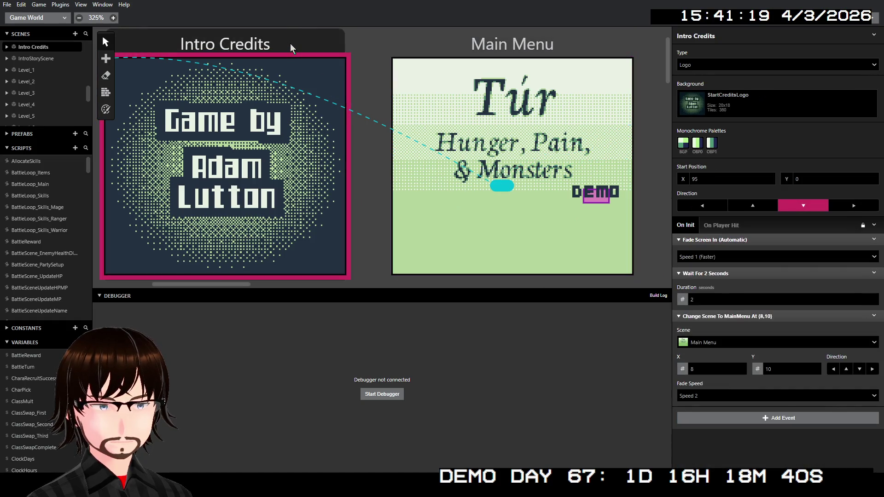
{"action": "left_click", "coordinate": [463, 49]}
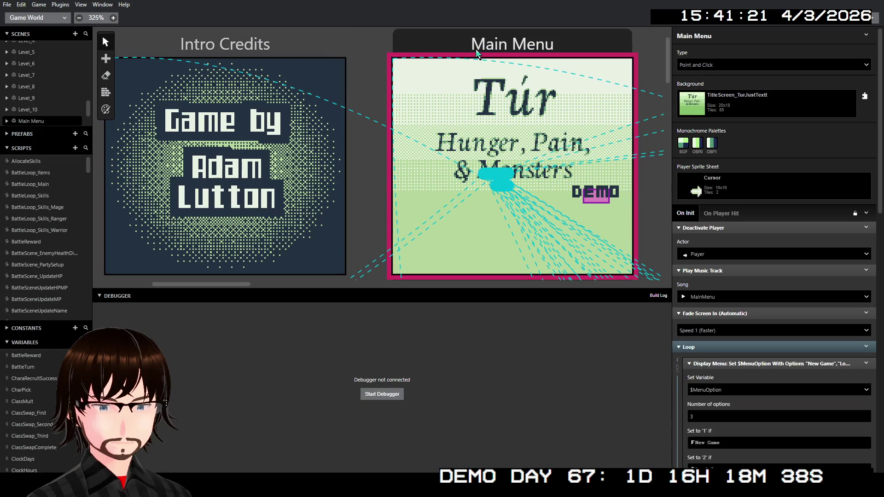
{"action": "right_click", "coordinate": [744, 268]}
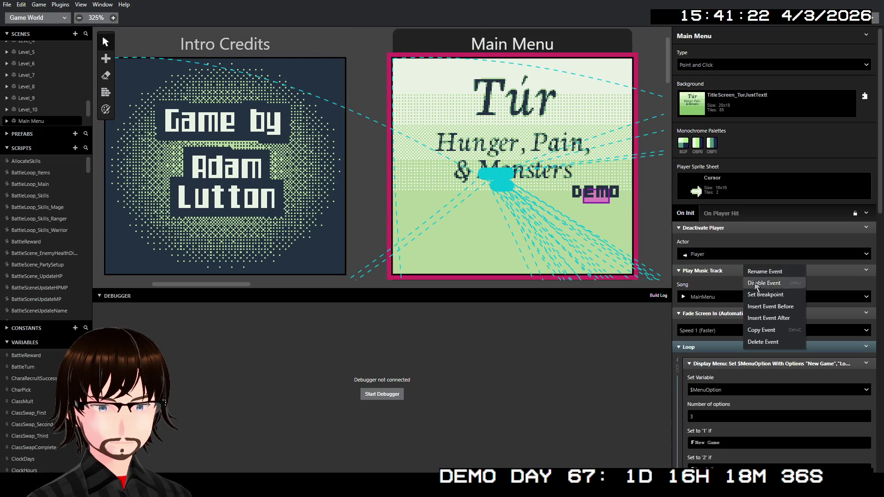
{"action": "left_click", "coordinate": [771, 323]}
{"action": "right_click", "coordinate": [744, 271]}
{"action": "left_click", "coordinate": [774, 382]}
Paste the music event into Intro Credits before Change Scene and launch a test build.
{"action": "left_click", "coordinate": [269, 43]}
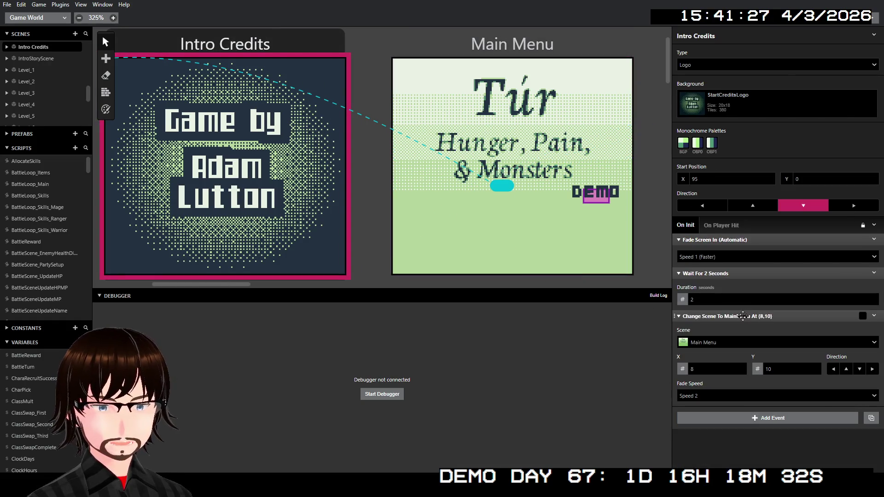
{"action": "right_click", "coordinate": [741, 315]}
{"action": "left_click", "coordinate": [794, 401]}
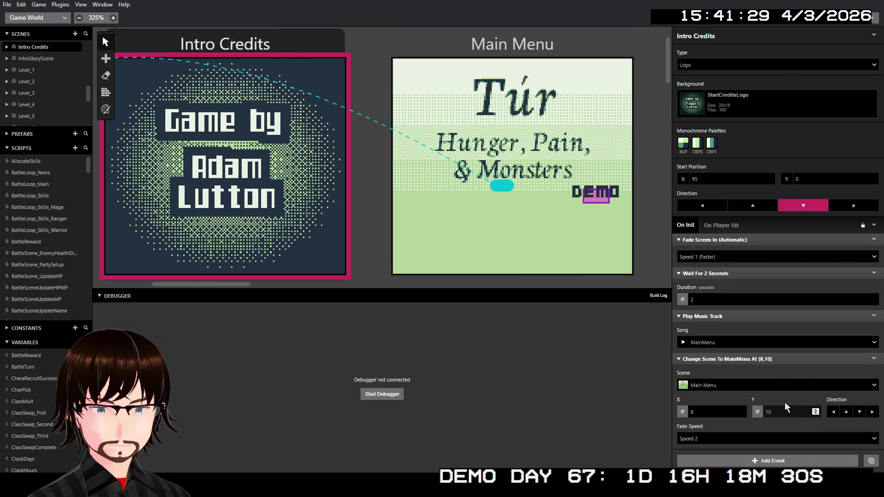
{"action": "left_click", "coordinate": [872, 22]}
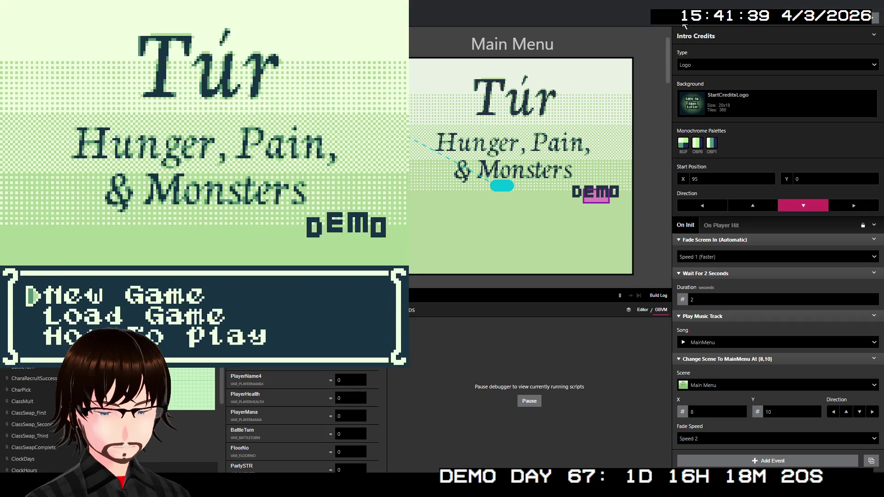
Test the title menu's New Game and Load Game choices, then close the game.
{"action": "key", "text": "Down"}
{"action": "key", "text": "Up"}
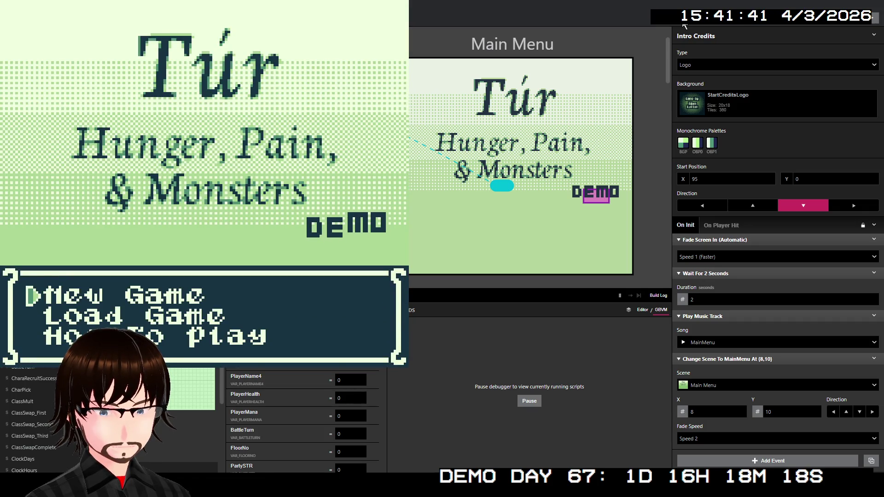
{"action": "key", "text": "Down"}
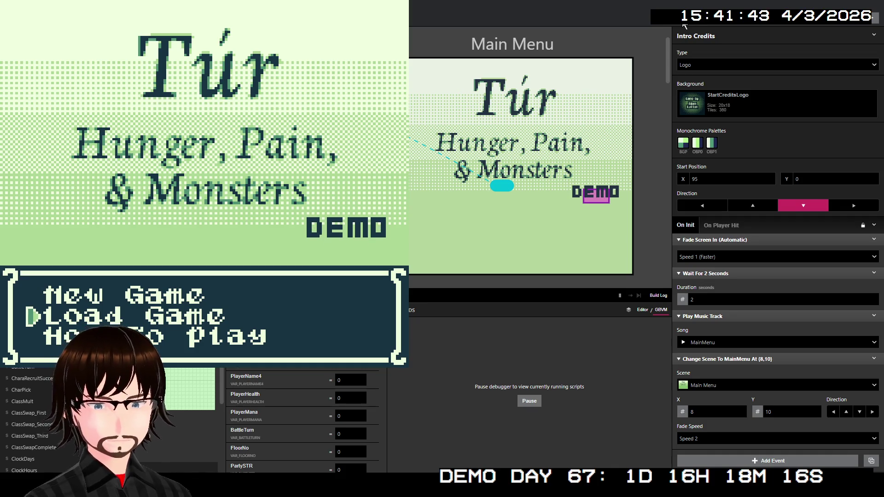
{"action": "key", "text": "Up"}
{"action": "key", "text": "Down"}
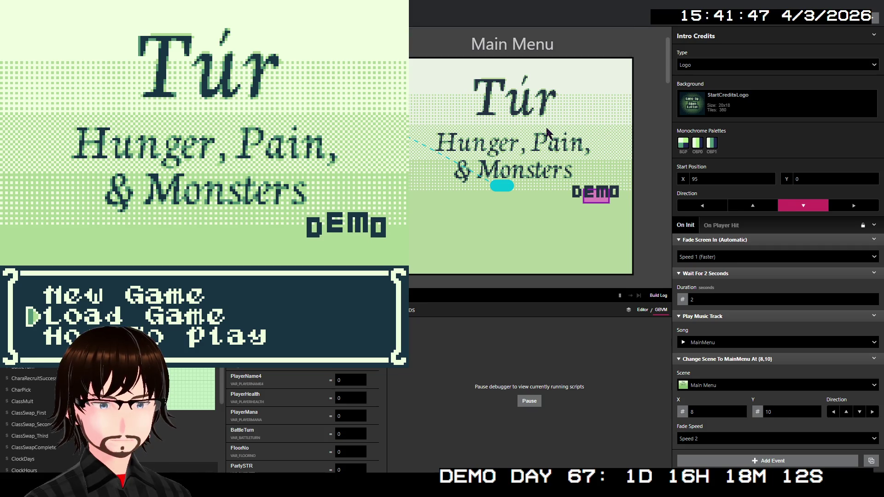
{"action": "key", "text": "alt+F4"}
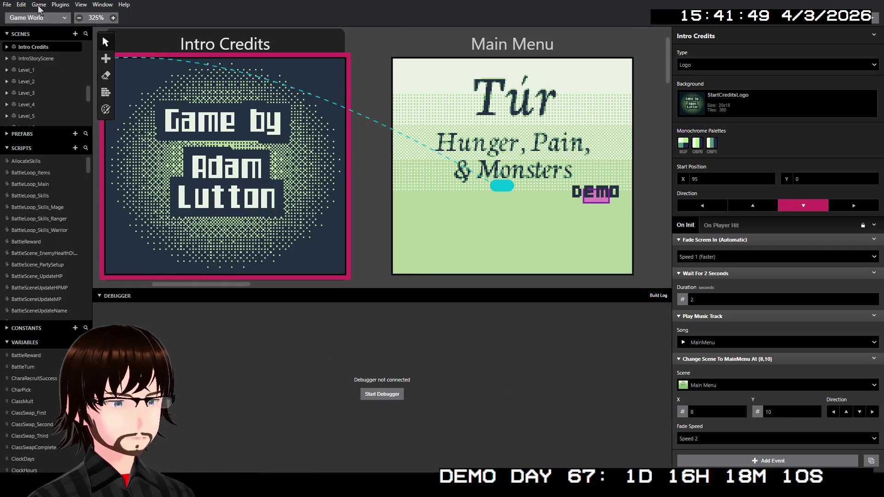
Rebuild and relaunch the game with Ctrl+B, bringing its window back to the front.
{"action": "key", "text": "ctrl+b"}
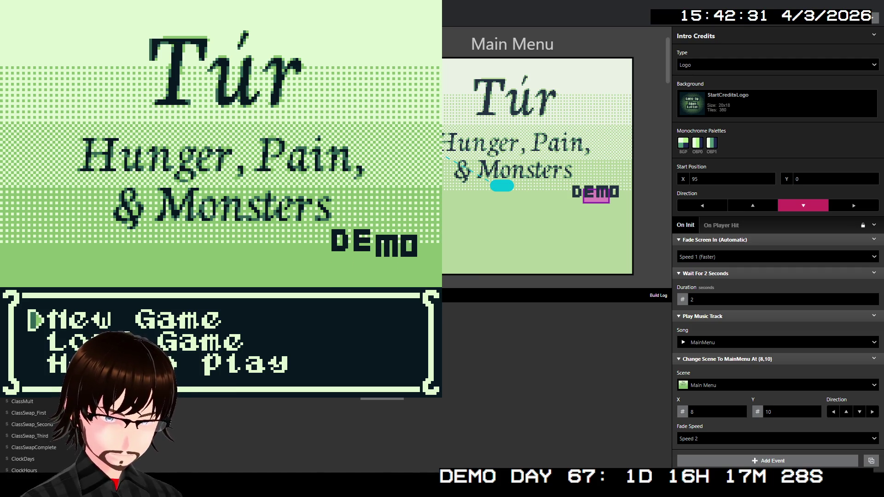
{"action": "key", "text": "alt+F4"}
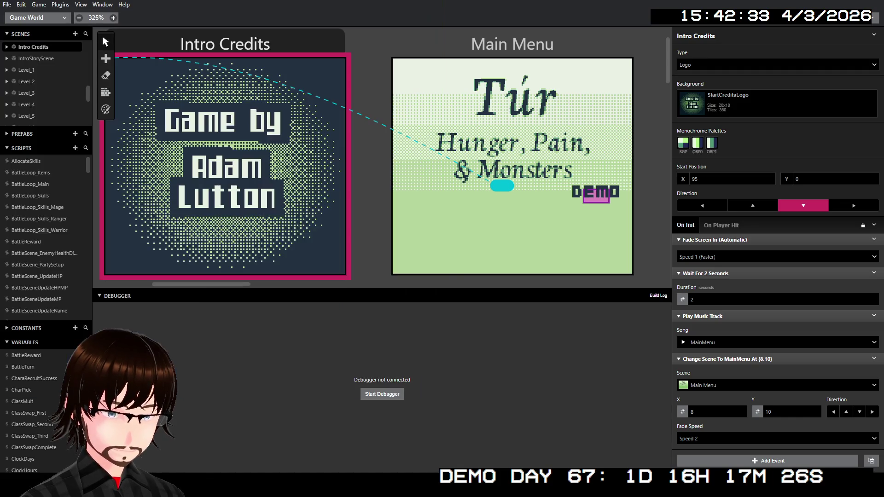
{"action": "key", "text": "alt+Tab"}
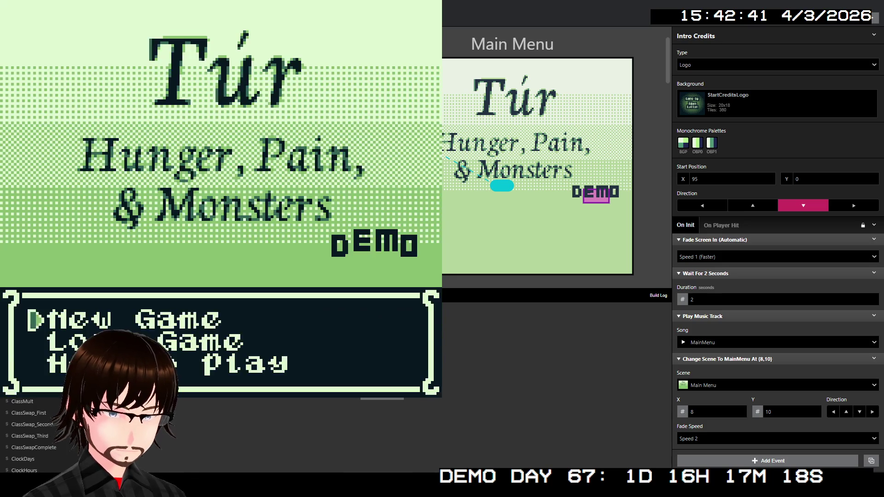
Read through the How to play tutorial and return to the title menu.
{"action": "key", "text": "Down"}
{"action": "key", "text": "Down"}
{"action": "key", "text": "z"}
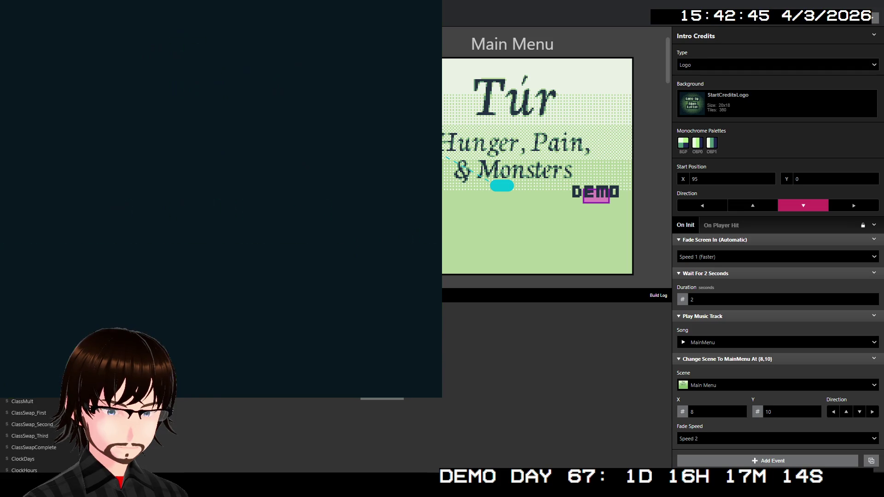
{"action": "key", "text": "z"}
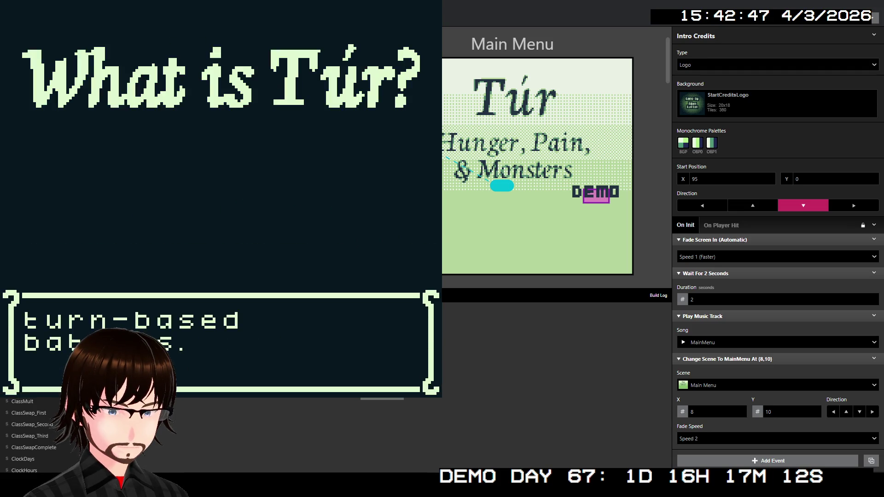
{"action": "key", "text": "z"}
{"action": "key", "text": "z"}
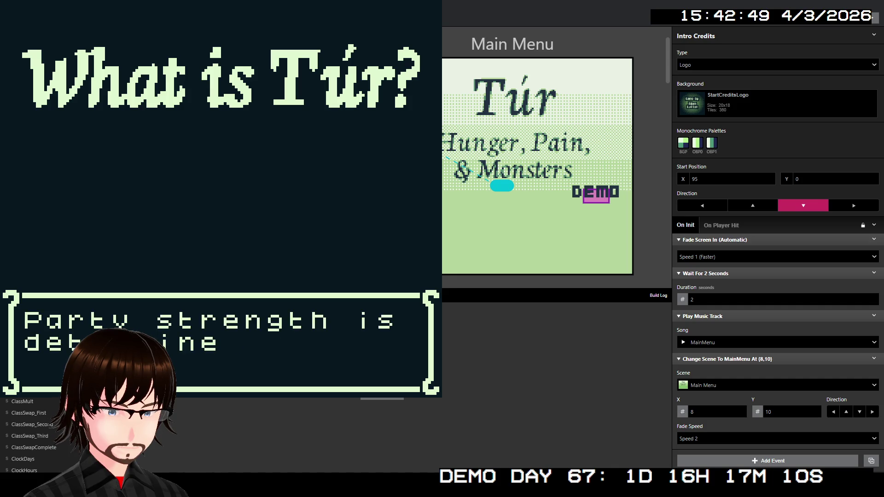
{"action": "key", "text": "z"}
{"action": "key", "text": "z"}
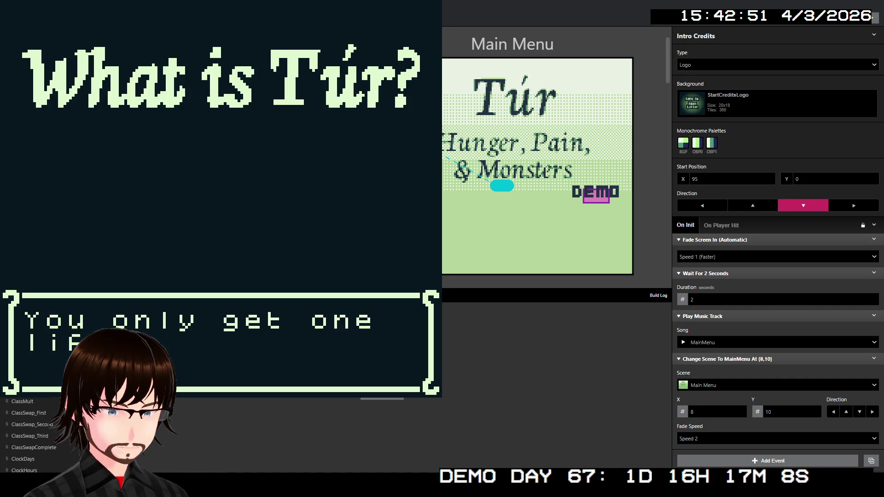
{"action": "key", "text": "z"}
{"action": "key", "text": "z"}
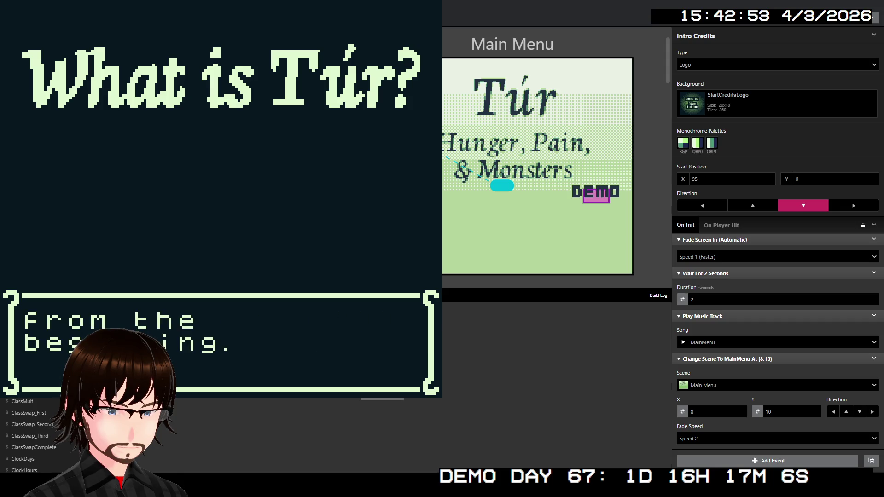
{"action": "key", "text": "z"}
{"action": "key", "text": "z"}
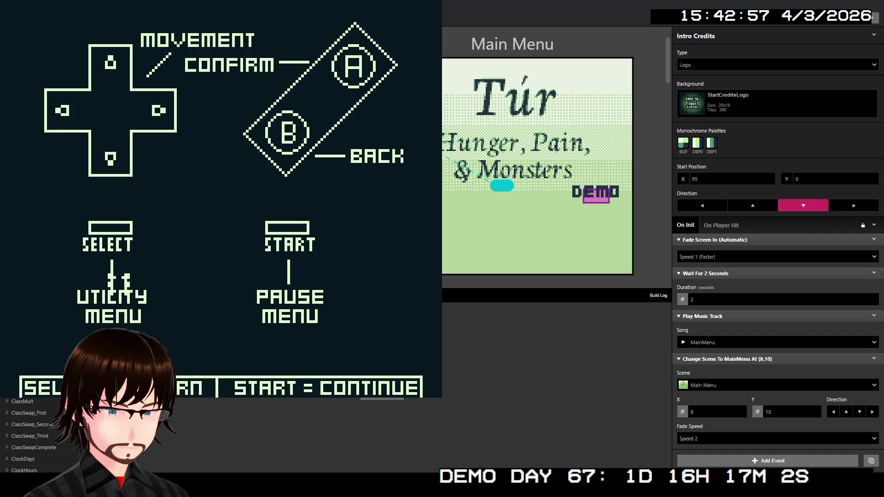
{"action": "key", "text": "z"}
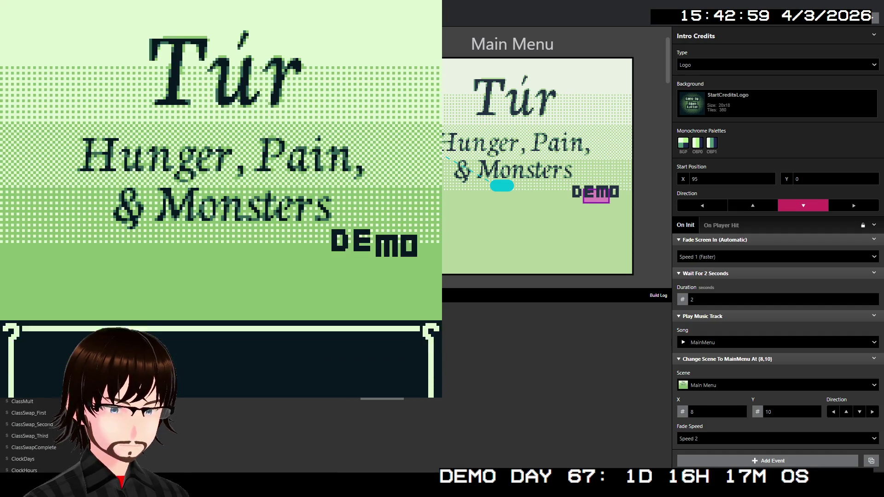
Start a New Game and confirm the default character name.
{"action": "key", "text": "Down"}
{"action": "key", "text": "Up"}
{"action": "key", "text": "z"}
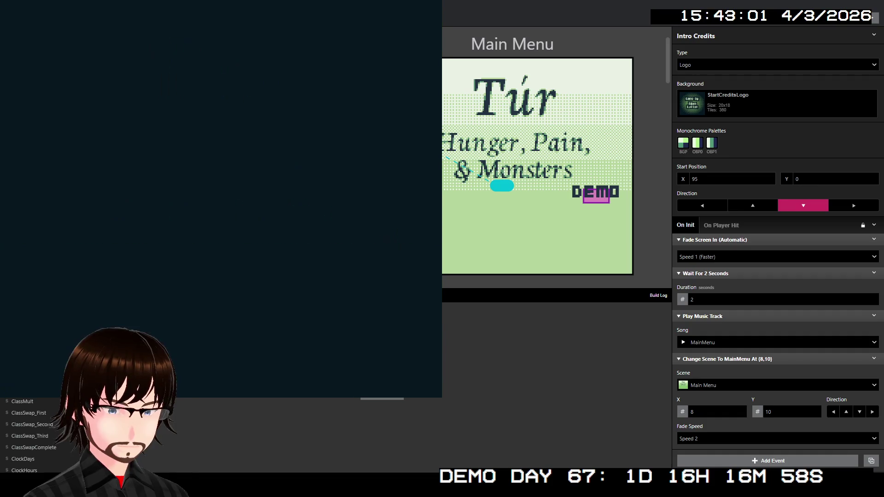
{"action": "key", "text": "Right"}
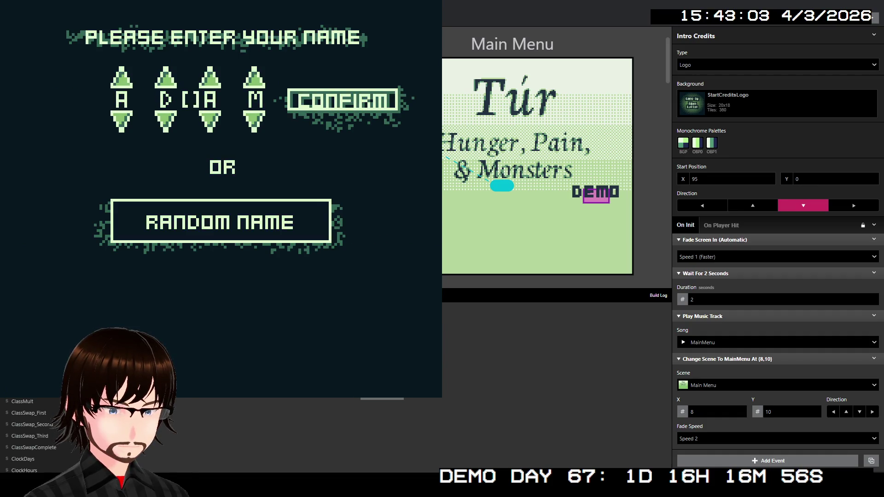
{"action": "key", "text": "z"}
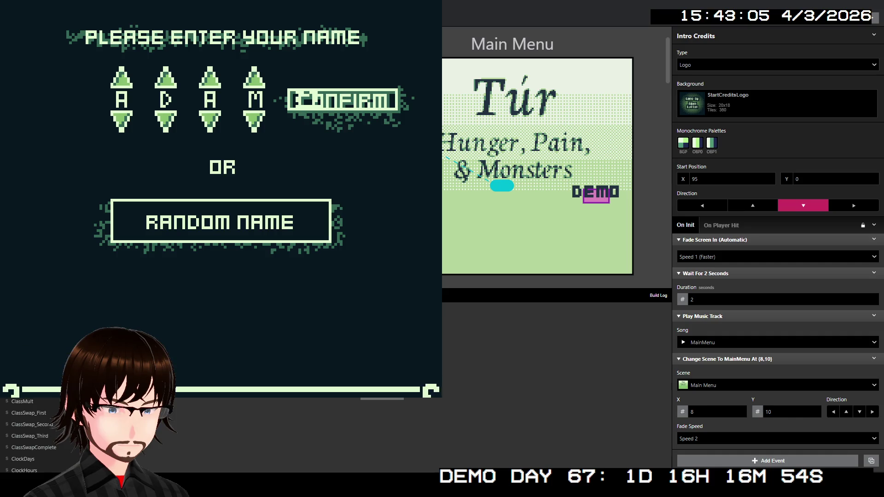
{"action": "key", "text": "z"}
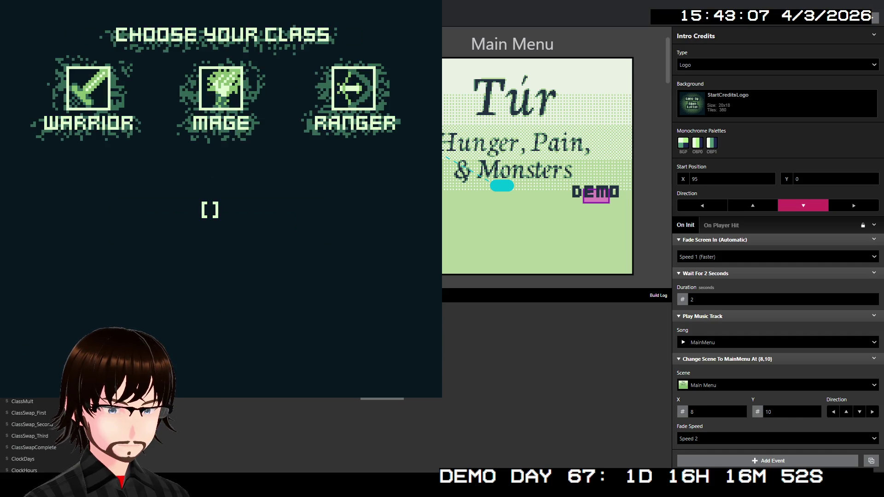
Pick the Warrior class and its strongest skill, skip the intro, walk up the corridor, close the game.
{"action": "key", "text": "Left"}
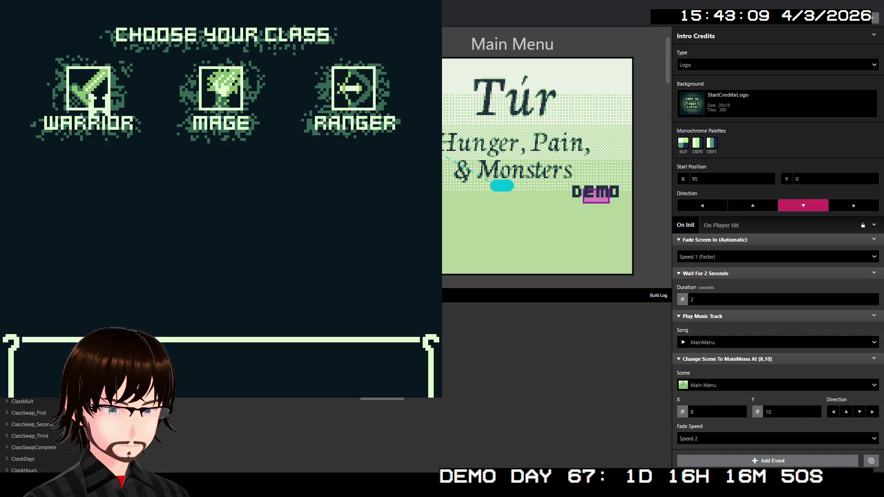
{"action": "key", "text": "z"}
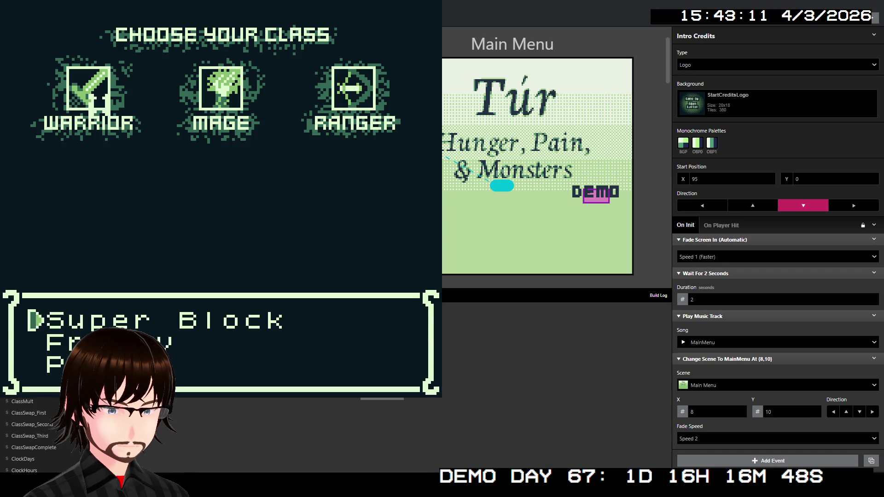
{"action": "key", "text": "Down"}
{"action": "key", "text": "z"}
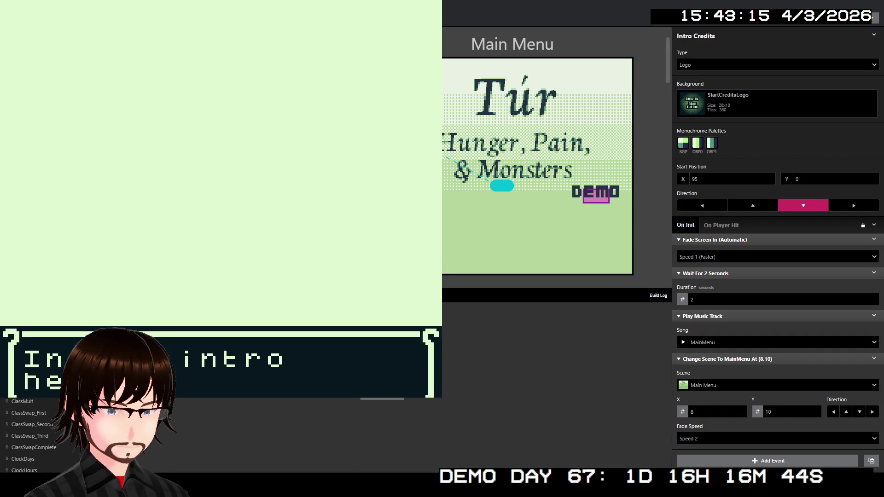
{"action": "key", "text": "z"}
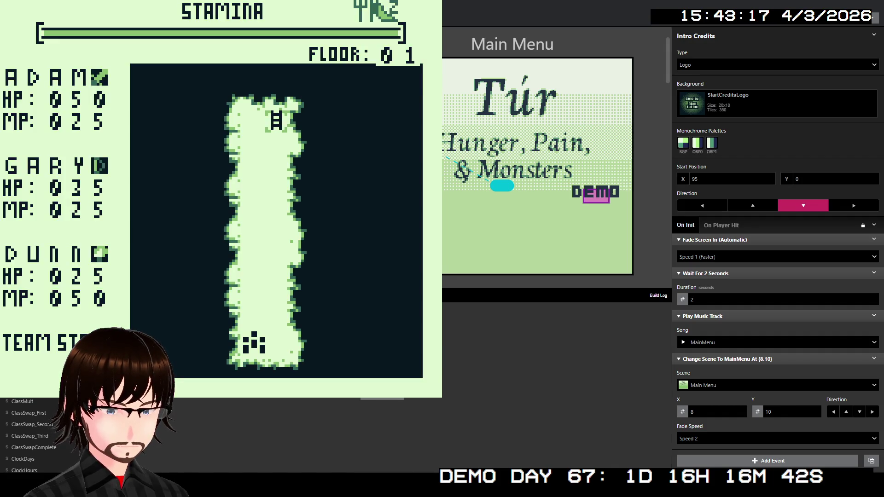
{"action": "key", "text": "Up"}
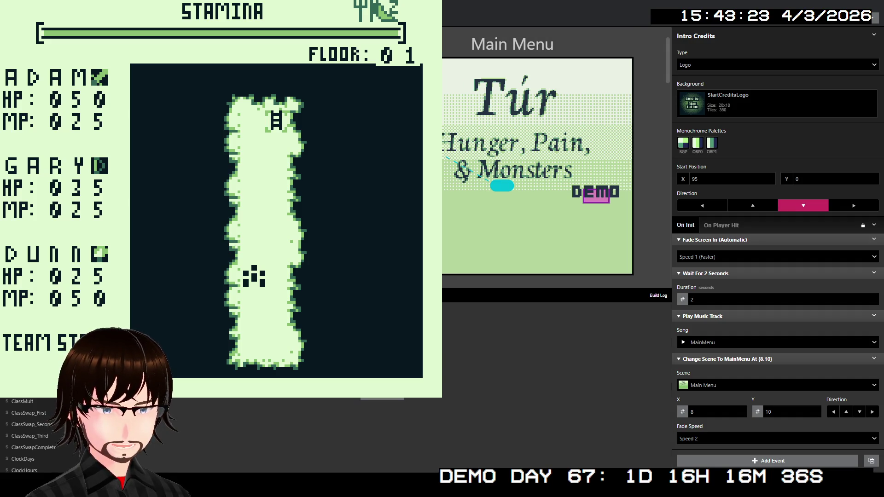
{"action": "key", "text": "alt+F4"}
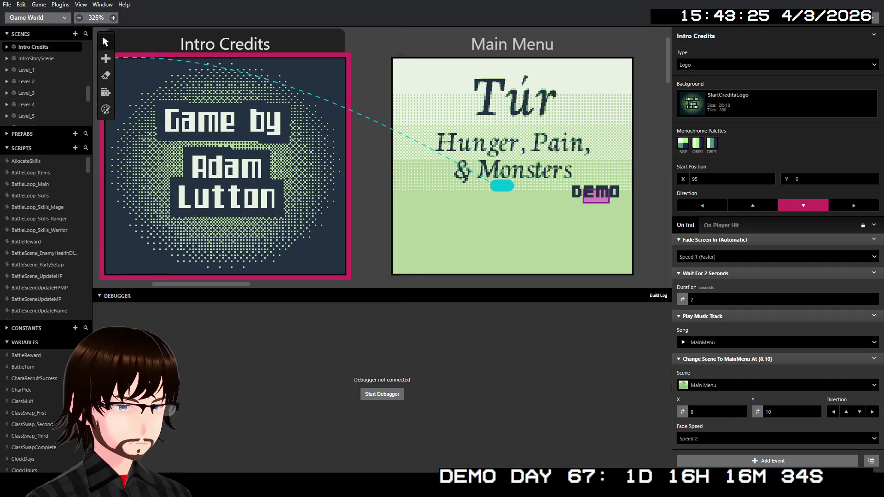
Switch to the Music editor, check the Duty 2, Wave and Duty 1 channels, and open MainMenu.
{"action": "left_click", "coordinate": [30, 19]}
{"action": "left_click", "coordinate": [40, 66]}
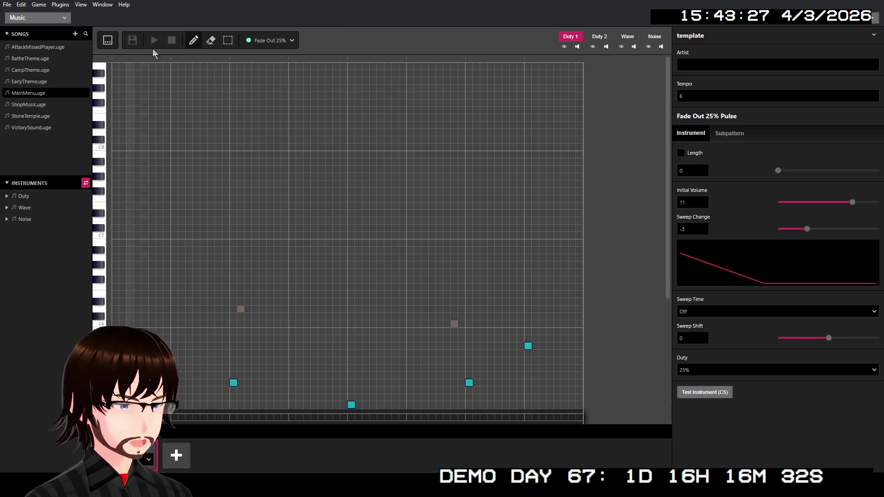
{"action": "left_click", "coordinate": [600, 36]}
{"action": "left_click", "coordinate": [627, 35]}
{"action": "left_click", "coordinate": [570, 36]}
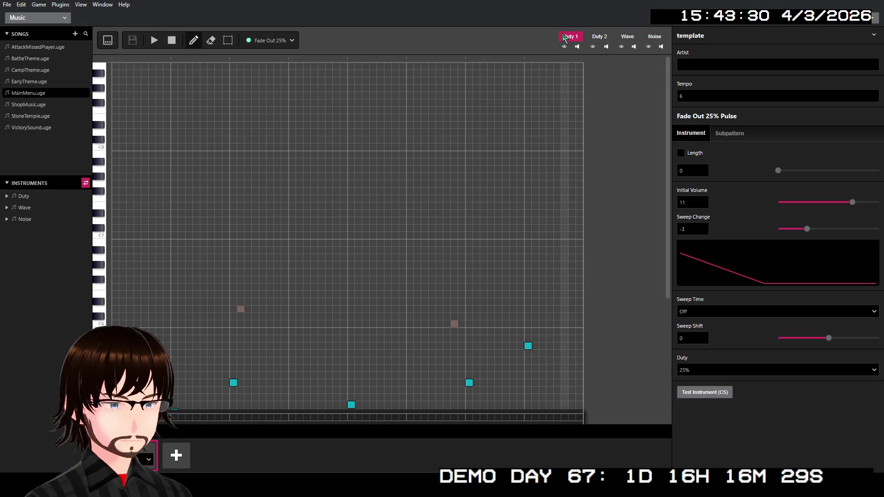
{"action": "left_click", "coordinate": [40, 93]}
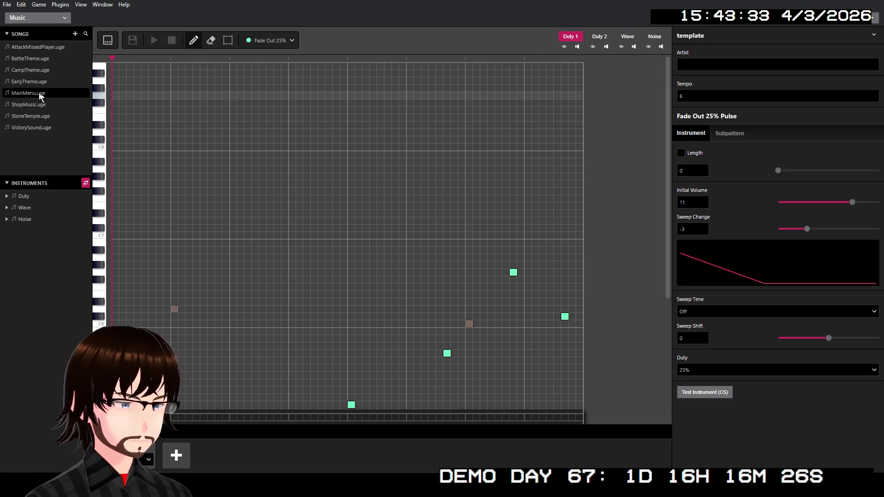
Inspect MainMenu's song options, Duty and Noise instruments, and the instrument subpattern table.
{"action": "right_click", "coordinate": [39, 92]}
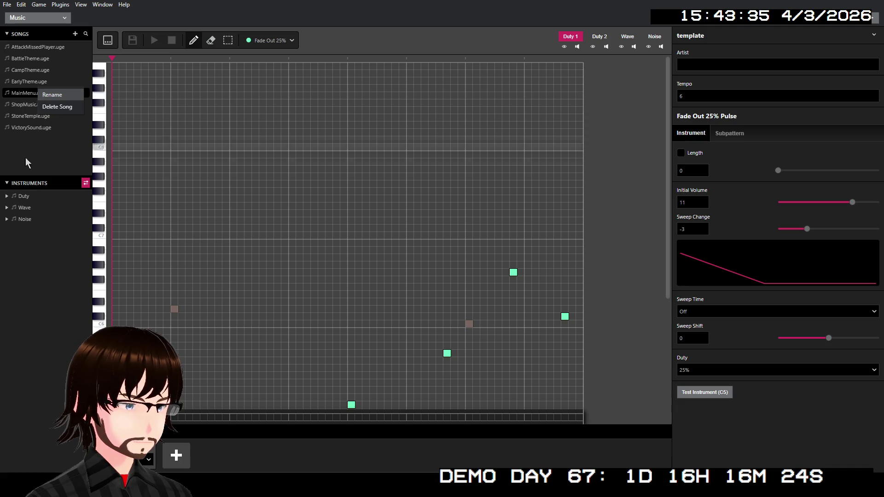
{"action": "left_click", "coordinate": [30, 205]}
{"action": "left_click", "coordinate": [30, 198]}
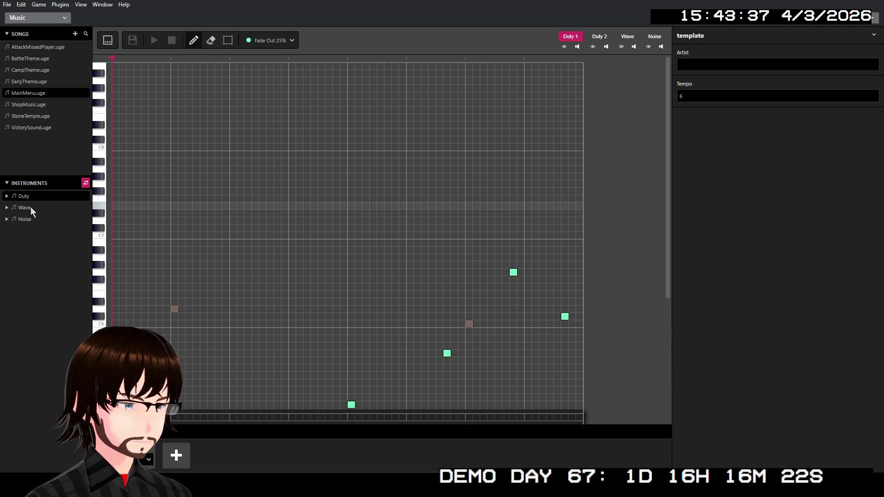
{"action": "left_click", "coordinate": [31, 219]}
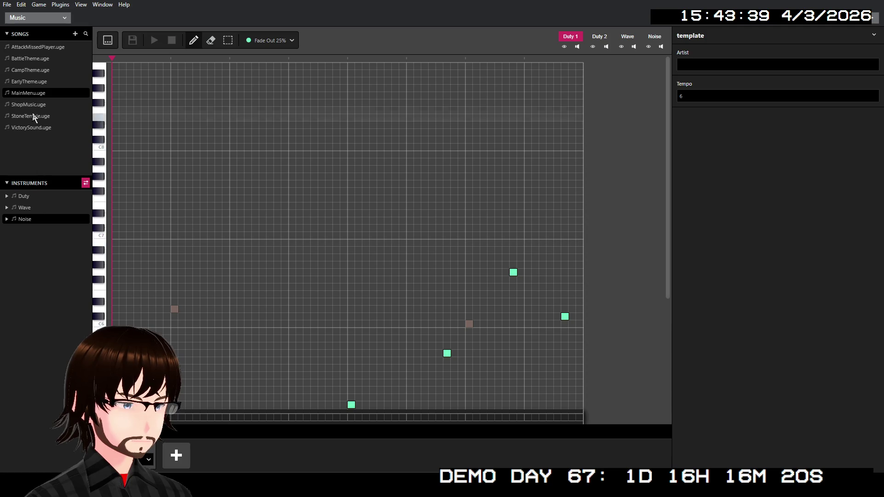
{"action": "left_click", "coordinate": [35, 93]}
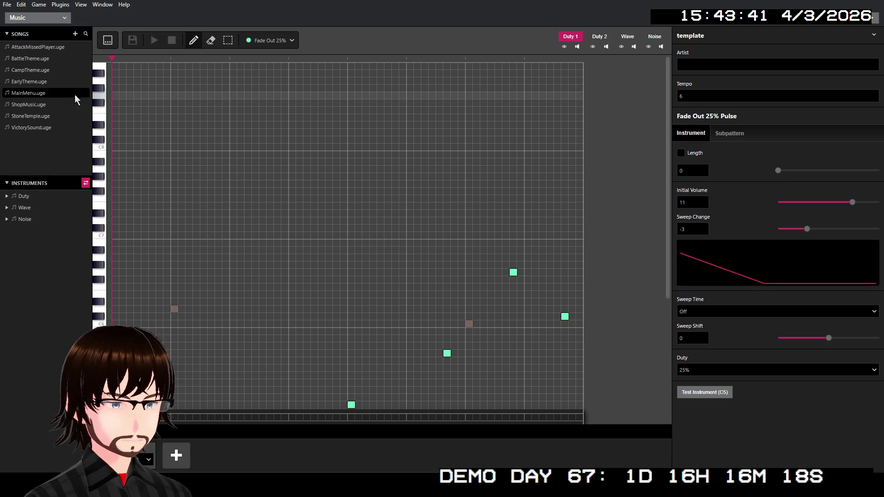
{"action": "left_click", "coordinate": [721, 134]}
{"action": "left_click", "coordinate": [696, 136]}
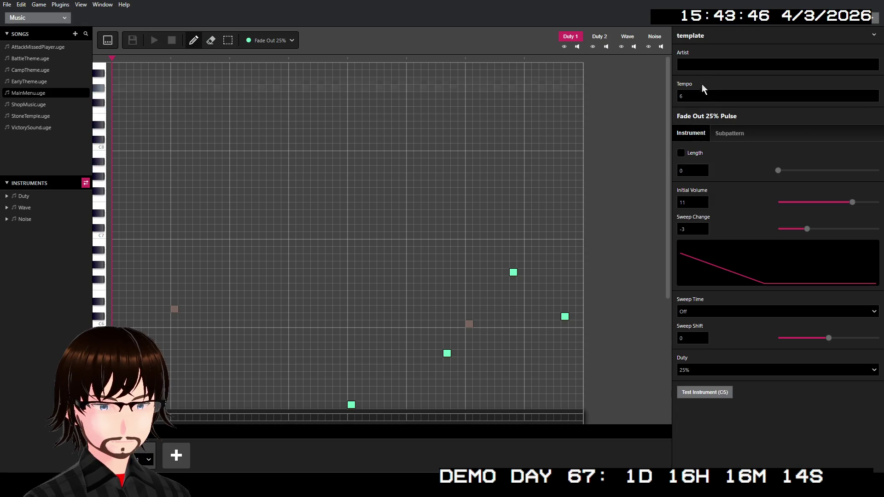
Leave the song title as template and toggle between tracker and piano-roll views.
{"action": "left_click", "coordinate": [718, 37]}
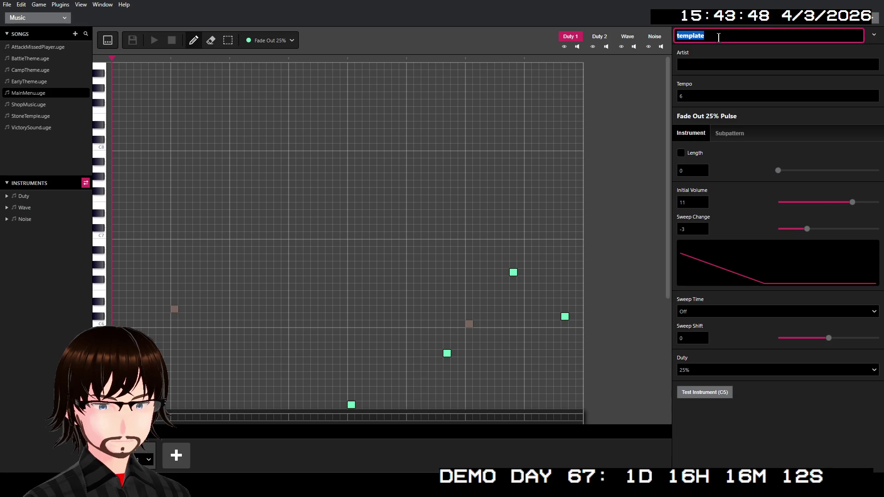
{"action": "key", "text": "Return"}
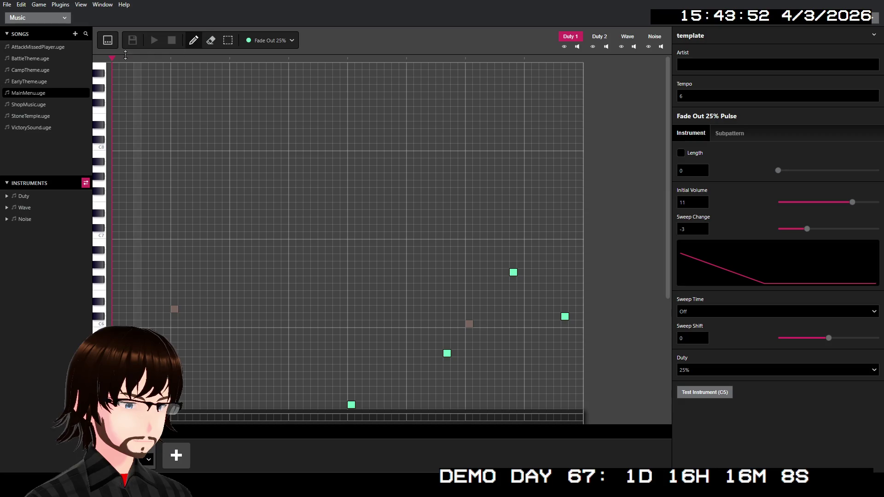
{"action": "left_click", "coordinate": [107, 42]}
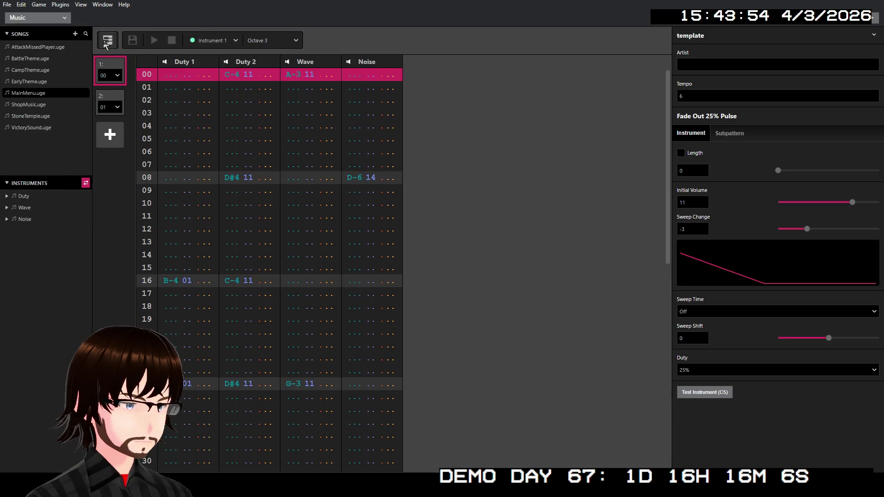
{"action": "left_click", "coordinate": [104, 43]}
{"action": "left_click", "coordinate": [104, 42]}
{"action": "left_click", "coordinate": [104, 43]}
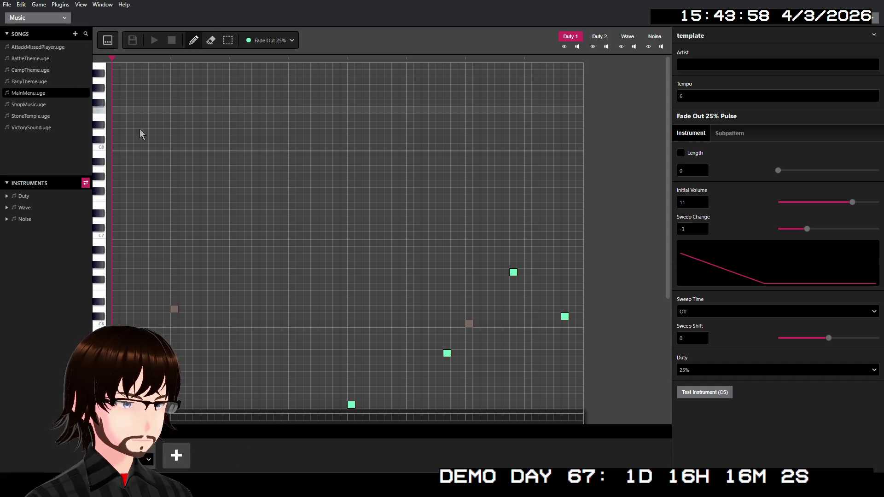
{"action": "scroll", "coordinate": [243, 212], "scroll_direction": "down", "scroll_amount": 3}
{"action": "scroll", "coordinate": [242, 207], "scroll_direction": "down", "scroll_amount": 3}
{"action": "scroll", "coordinate": [193, 184], "scroll_direction": "up", "scroll_amount": 6}
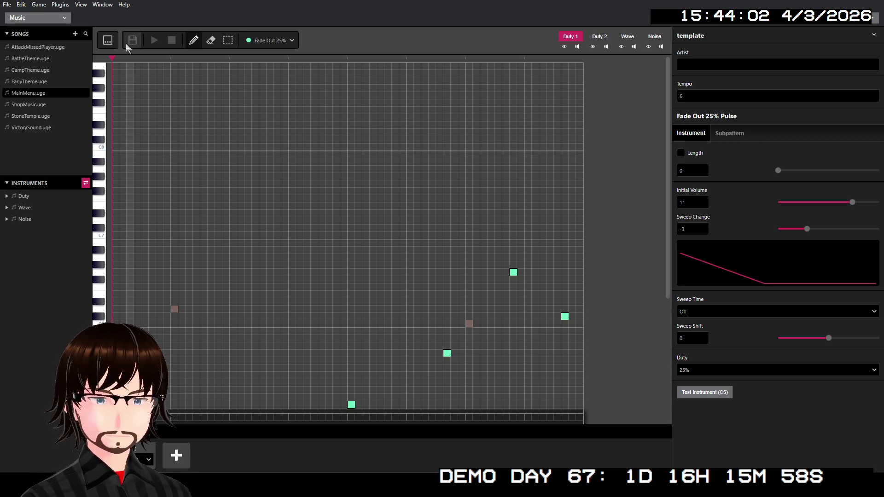
{"action": "left_click", "coordinate": [18, 19]}
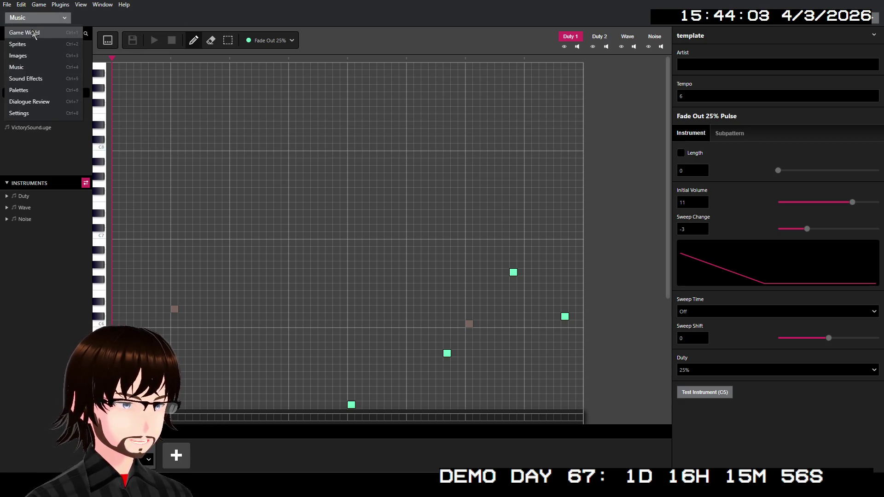
Return to the Game World scenes and build the game twice with Ctrl+B for play-testing.
{"action": "left_click", "coordinate": [24, 33]}
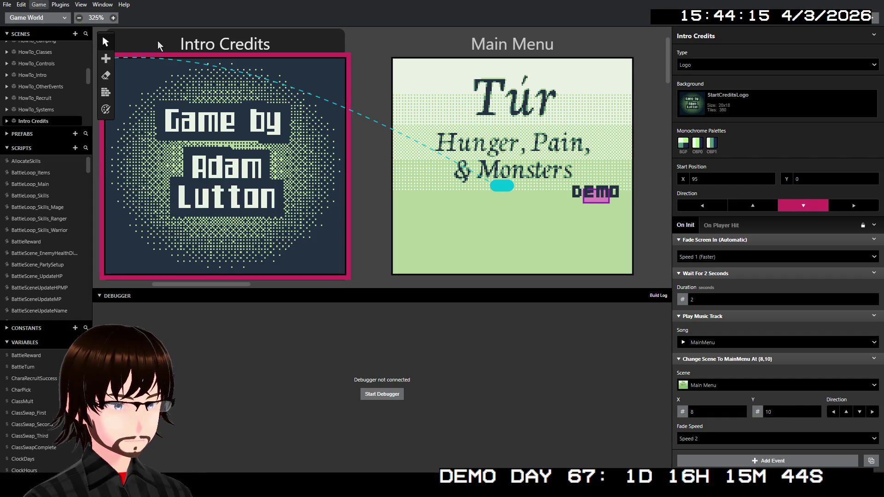
{"action": "key", "text": "ctrl+b"}
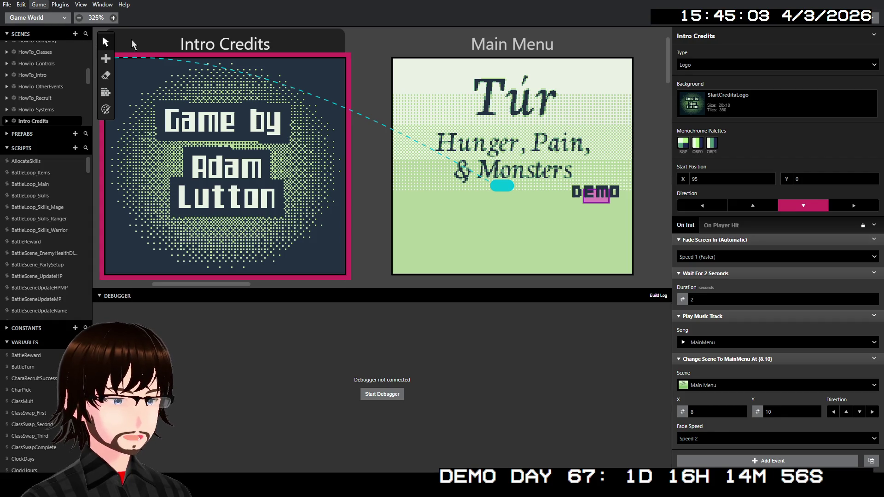
{"action": "key", "text": "ctrl+b"}
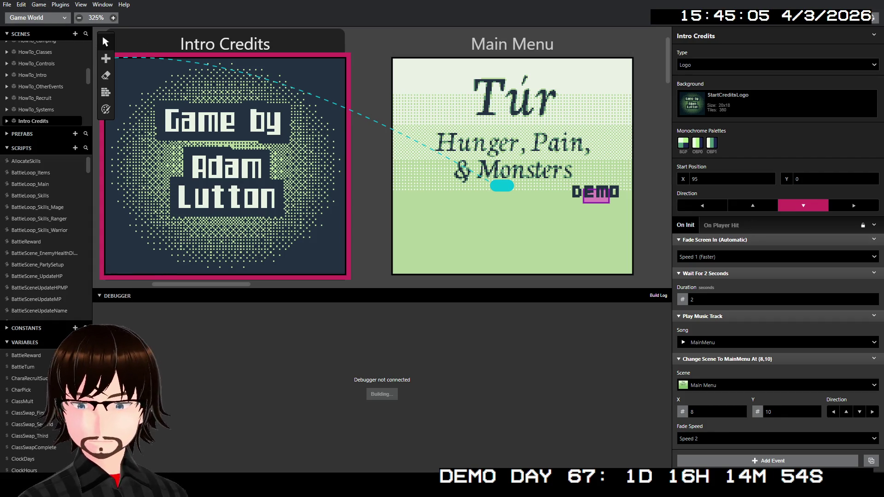